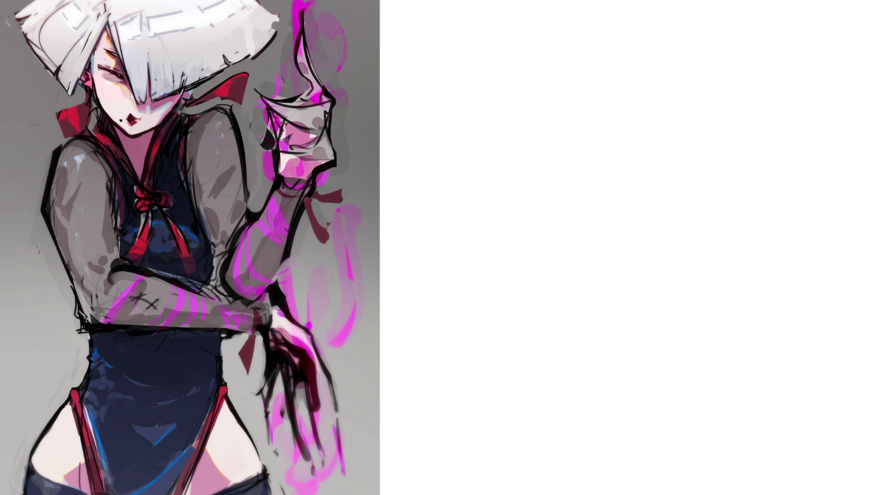
Step: Sketch an oval head with jaw, eye line, eyebrows, nose, mouth and ear guides
mouse_move(488, 43)
left_mouse_down()
mouse_move(494, 91)
mouse_move(505, 31)
mouse_move(548, 54)
mouse_move(547, 91)
left_mouse_up()
left_click_drag(490, 81, 500, 108)
left_click_drag(491, 78, 535, 87)
left_click_drag(490, 68, 498, 72)
mouse_move(522, 75)
left_mouse_down()
mouse_move(534, 77)
mouse_move(506, 103)
left_mouse_up()
left_click_drag(507, 111, 536, 111)
mouse_move(551, 81)
left_mouse_down()
mouse_move(539, 111)
mouse_move(559, 90)
mouse_move(539, 119)
mouse_move(523, 122)
mouse_move(546, 111)
left_mouse_up()
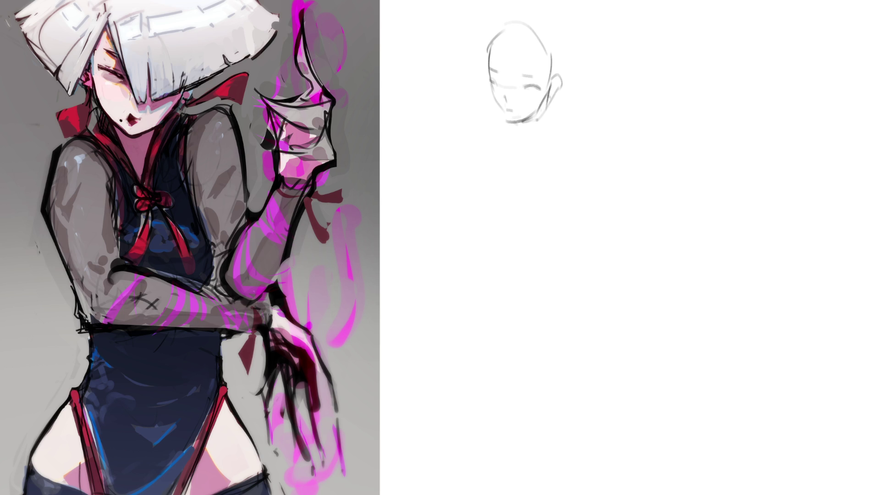
Step: Rough in the bob hair around the head and the neck lines below it
left_click_drag(502, 33, 536, 63)
left_click_drag(568, 46, 561, 71)
mouse_move(495, 22)
left_mouse_down()
mouse_move(487, 101)
mouse_move(490, 40)
left_mouse_up()
mouse_move(522, 7)
left_mouse_down()
mouse_move(545, 9)
mouse_move(564, 35)
left_mouse_up()
mouse_move(571, 46)
left_mouse_down()
mouse_move(571, 80)
mouse_move(546, 123)
left_mouse_up()
mouse_move(564, 85)
left_mouse_down()
mouse_move(558, 119)
mouse_move(523, 127)
mouse_move(550, 137)
left_mouse_up()
left_click_drag(558, 107, 529, 138)
left_click_drag(550, 124, 573, 135)
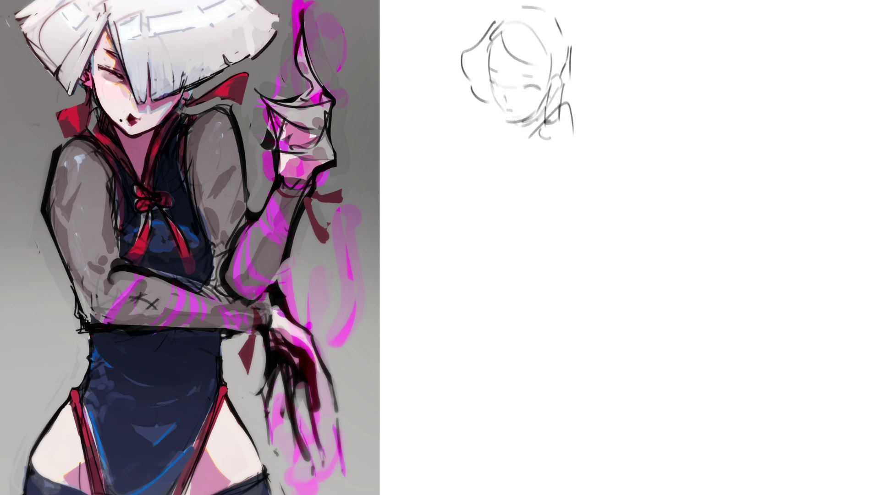
left_click_drag(554, 100, 545, 121)
mouse_move(548, 120)
left_mouse_down()
mouse_move(538, 204)
mouse_move(538, 179)
mouse_move(554, 180)
mouse_move(524, 154)
left_mouse_up()
Step: Sketch the shoulders, chest, V-neckline torso and the raised arm with its hand
mouse_move(500, 138)
left_mouse_down()
mouse_move(506, 167)
mouse_move(481, 162)
mouse_move(480, 208)
left_mouse_up()
left_click_drag(490, 166, 514, 147)
mouse_move(494, 198)
left_mouse_down()
mouse_move(492, 216)
mouse_move(526, 208)
mouse_move(504, 238)
left_mouse_up()
left_click_drag(506, 239, 550, 216)
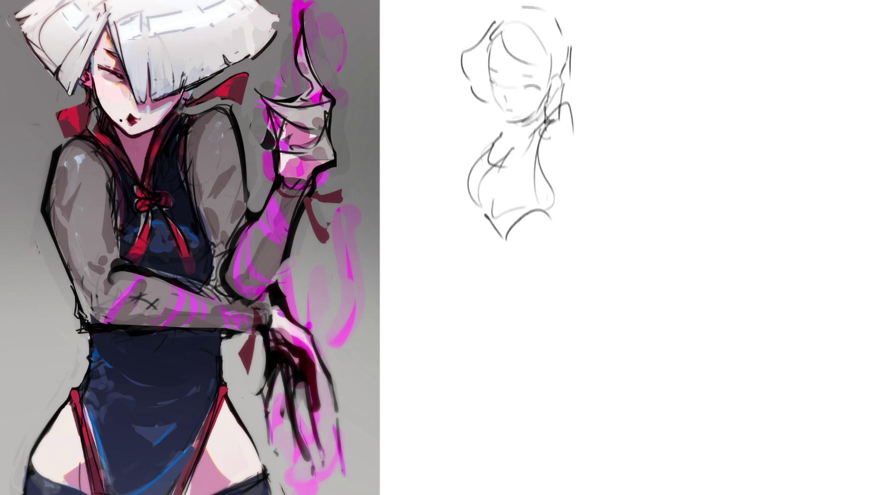
left_click_drag(570, 101, 605, 182)
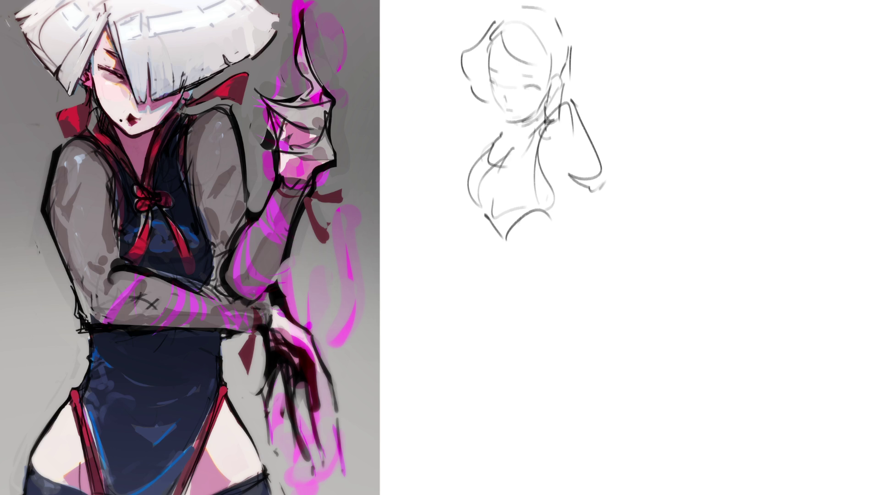
mouse_move(618, 106)
left_mouse_down()
mouse_move(595, 191)
mouse_move(610, 198)
mouse_move(638, 84)
mouse_move(615, 92)
left_mouse_up()
left_click_drag(490, 126, 485, 154)
Step: Rough in the legs, a fist below the torso and the flowing cloth shapes
left_click_drag(474, 208, 477, 264)
mouse_move(432, 346)
left_mouse_down()
mouse_move(472, 277)
mouse_move(449, 379)
left_mouse_up()
left_click_drag(475, 303, 449, 396)
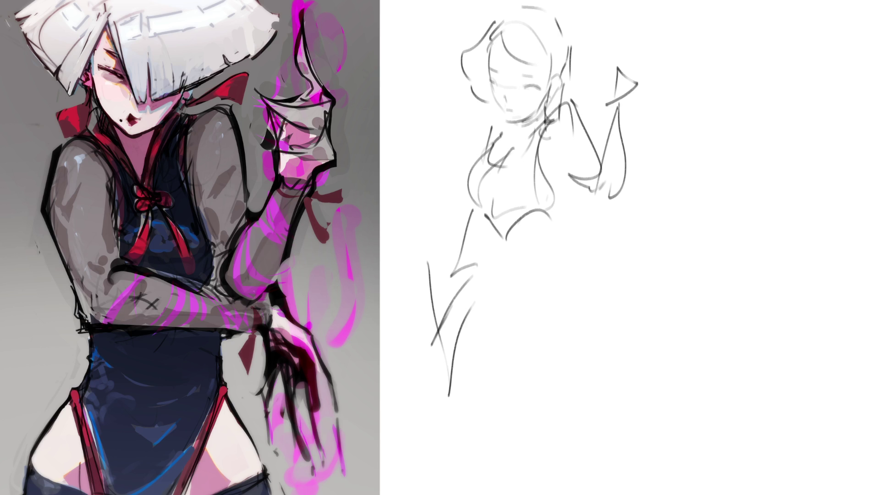
mouse_move(491, 222)
left_mouse_down()
mouse_move(509, 265)
mouse_move(568, 241)
mouse_move(490, 275)
mouse_move(470, 338)
left_mouse_up()
left_click_drag(514, 261, 495, 343)
mouse_move(523, 286)
left_mouse_down()
mouse_move(572, 215)
mouse_move(680, 246)
mouse_move(572, 256)
mouse_move(502, 303)
left_mouse_up()
mouse_move(570, 240)
left_mouse_down()
mouse_move(650, 278)
mouse_move(597, 322)
left_mouse_up()
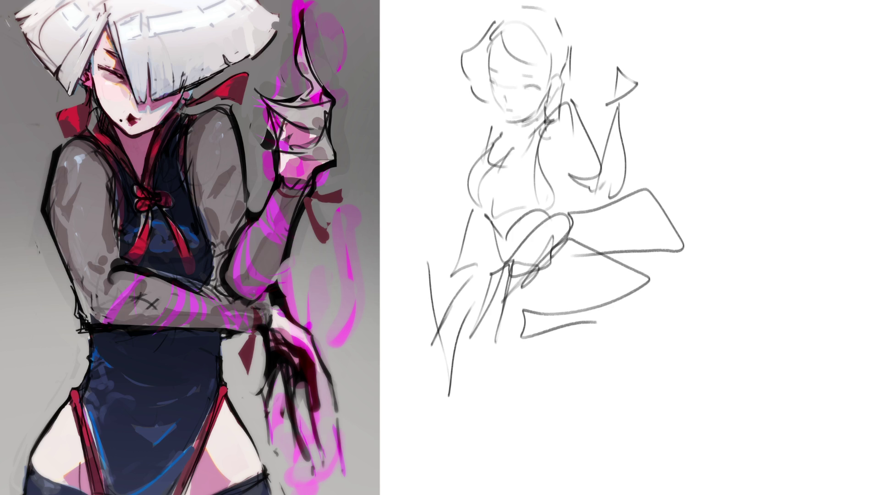
left_click_drag(529, 272, 570, 346)
Step: Add zigzag folds, short marks and a long L-shaped hem to the lower cloth
left_click_drag(521, 308, 577, 333)
left_click_drag(561, 258, 579, 252)
left_click_drag(586, 246, 585, 266)
mouse_move(513, 274)
left_mouse_down()
mouse_move(513, 332)
mouse_move(595, 340)
mouse_move(662, 289)
mouse_move(653, 332)
left_mouse_up()
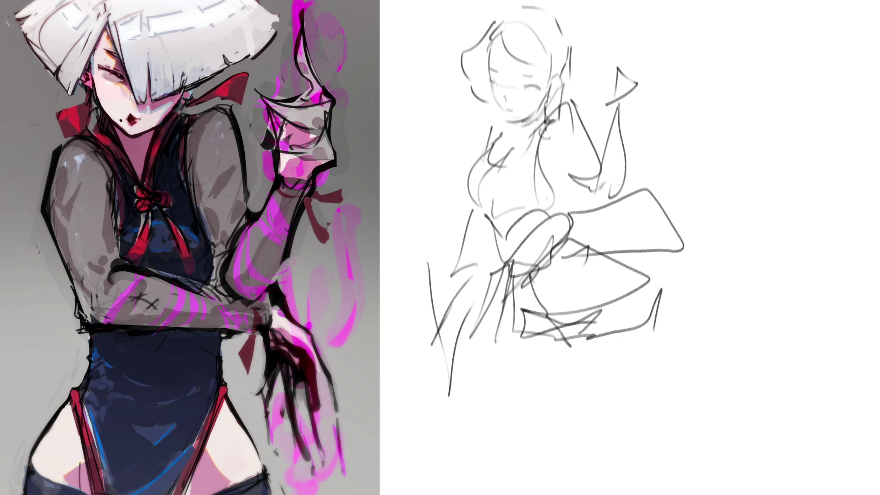
Step: Extend both leg lines downward, erase their dark ends and try a first dark eye stroke
mouse_move(513, 330)
left_mouse_down()
mouse_move(516, 354)
mouse_move(550, 358)
mouse_move(591, 440)
left_mouse_up()
left_click_drag(658, 313, 582, 465)
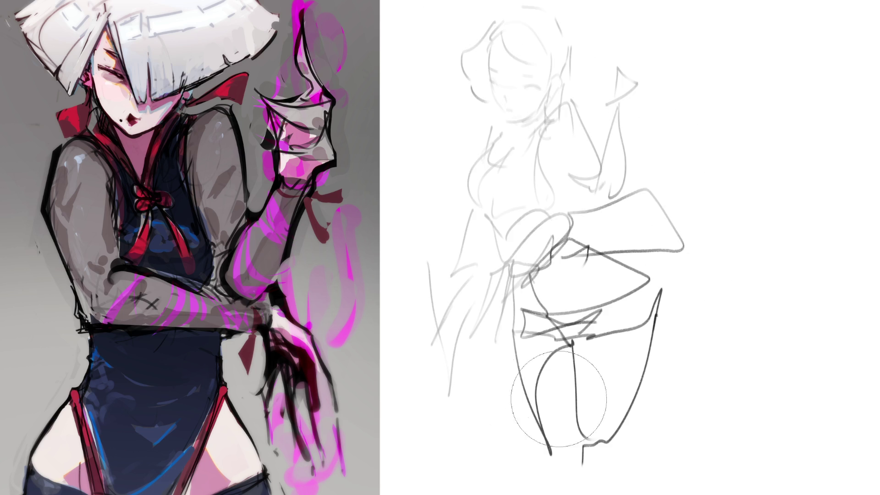
left_click_drag(605, 413, 574, 474)
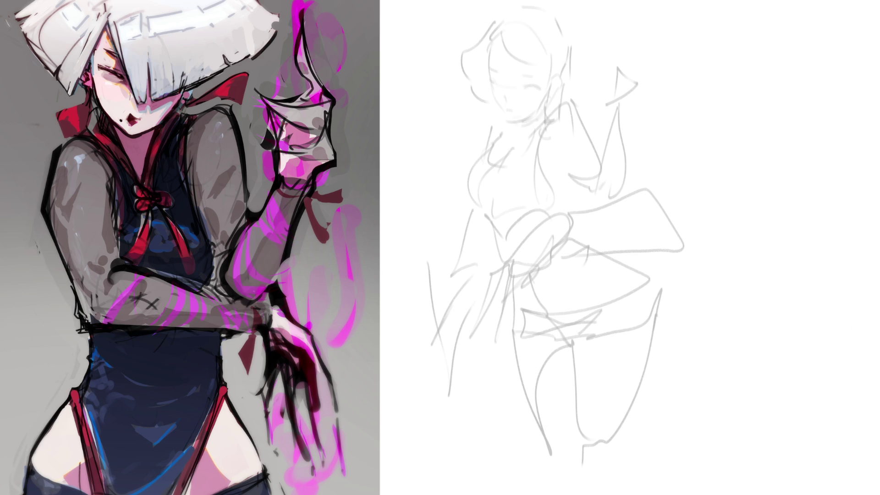
left_click_drag(493, 66, 498, 72)
Step: Ink the hairline, both closed eyes with brow, and the chin and jaw line
key("ctrl+z")
left_click_drag(520, 74, 535, 78)
mouse_move(500, 31)
left_mouse_down()
mouse_move(531, 64)
mouse_move(566, 79)
mouse_move(555, 94)
left_mouse_up()
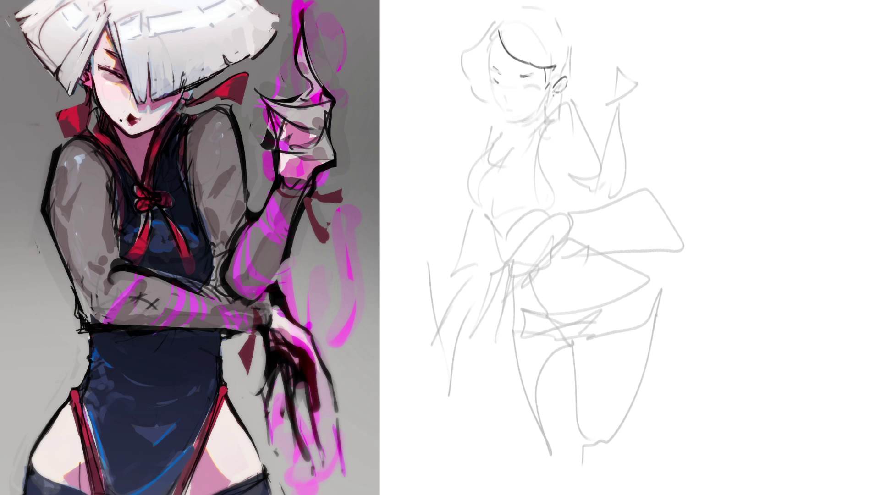
mouse_move(514, 86)
left_mouse_down()
mouse_move(535, 87)
mouse_move(504, 114)
left_mouse_up()
mouse_move(505, 119)
left_mouse_down()
mouse_move(538, 108)
mouse_move(521, 127)
left_mouse_up()
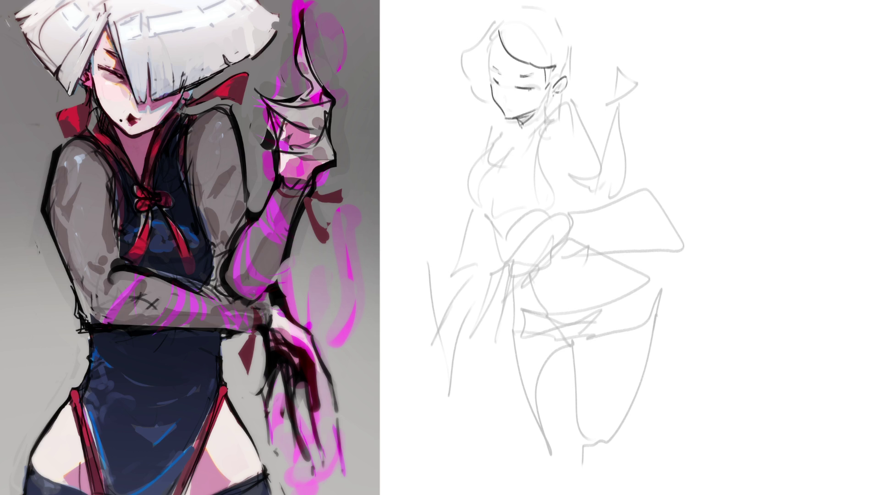
Step: Ink the neck lines and a short shoulder line, discarding a dark neckline attempt
mouse_move(551, 90)
left_mouse_down()
mouse_move(544, 132)
mouse_move(516, 141)
mouse_move(545, 131)
left_mouse_up()
left_click_drag(520, 144, 543, 132)
key("ctrl+z")
mouse_move(496, 145)
left_mouse_down()
mouse_move(490, 156)
mouse_move(498, 119)
mouse_move(509, 118)
mouse_move(543, 136)
mouse_move(565, 117)
mouse_move(592, 140)
left_mouse_up()
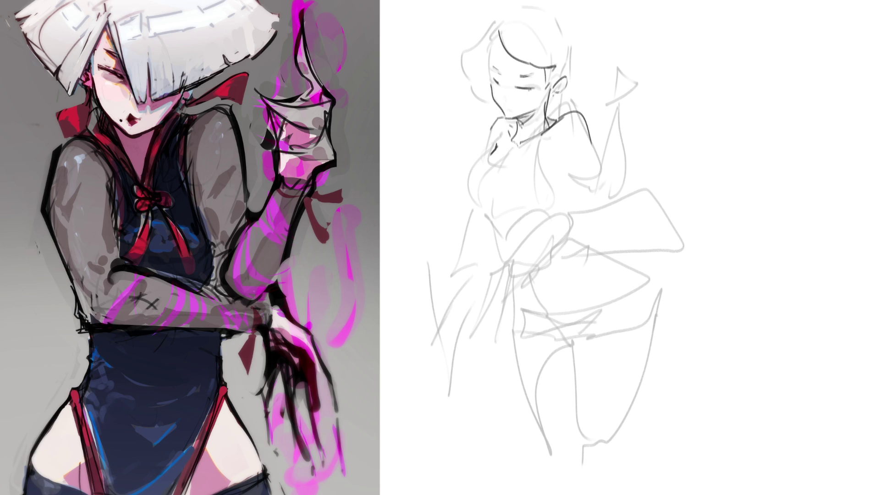
Step: Ink the chest curves, outer contour and underbust line, undoing an inner curve
mouse_move(512, 128)
left_mouse_down()
mouse_move(481, 164)
mouse_move(507, 174)
left_mouse_up()
mouse_move(553, 122)
left_mouse_down()
mouse_move(511, 172)
mouse_move(538, 155)
mouse_move(558, 205)
left_mouse_up()
mouse_move(490, 152)
left_mouse_down()
mouse_move(469, 172)
mouse_move(487, 231)
mouse_move(557, 206)
left_mouse_up()
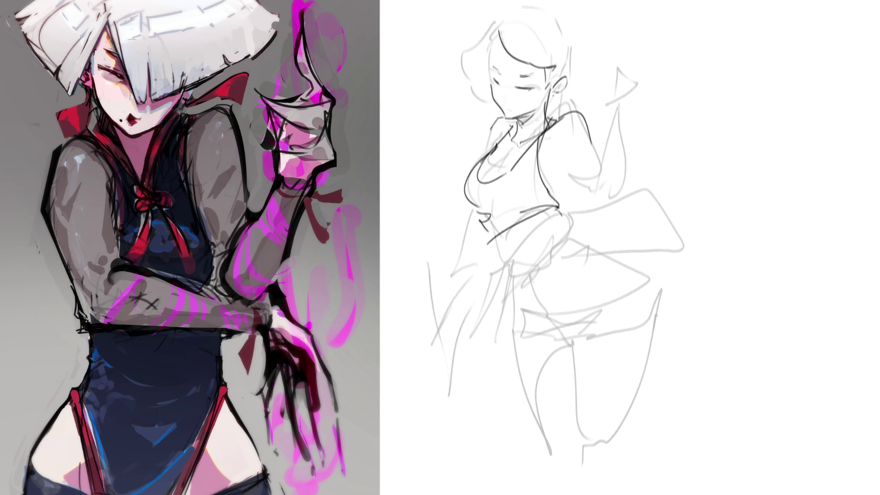
left_click_drag(491, 212, 543, 201)
mouse_move(516, 152)
left_mouse_down()
mouse_move(481, 185)
mouse_move(506, 156)
mouse_move(540, 182)
left_mouse_up()
key("ctrl+z")
key("ctrl+z")
Step: Ink the raised arm, shoulder, forearm, waist lines and left shoulder contour
mouse_move(549, 145)
left_mouse_down()
mouse_move(545, 160)
mouse_move(565, 150)
mouse_move(587, 187)
left_mouse_up()
left_click_drag(590, 136, 602, 168)
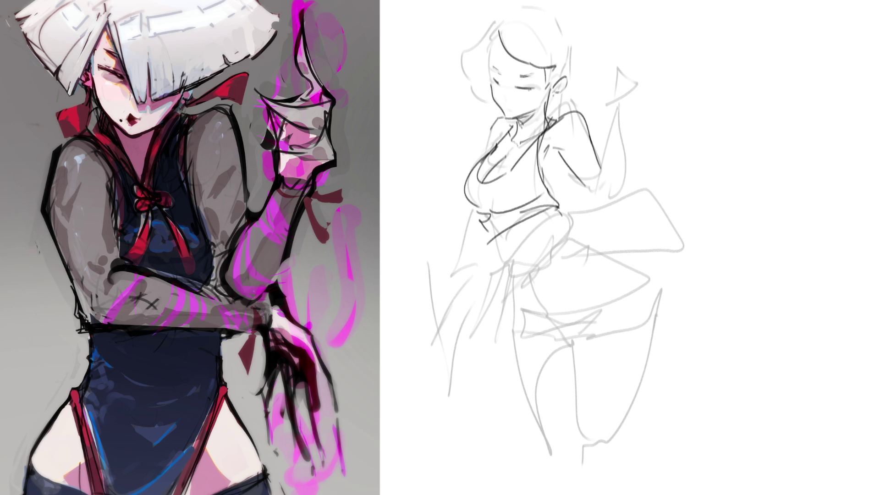
left_click_drag(554, 199, 562, 208)
left_click_drag(569, 175, 556, 202)
left_click_drag(501, 119, 479, 157)
left_click_drag(585, 186, 613, 207)
key("ctrl+z")
mouse_move(598, 187)
left_mouse_down()
mouse_move(607, 133)
mouse_move(616, 129)
mouse_move(623, 194)
left_mouse_up()
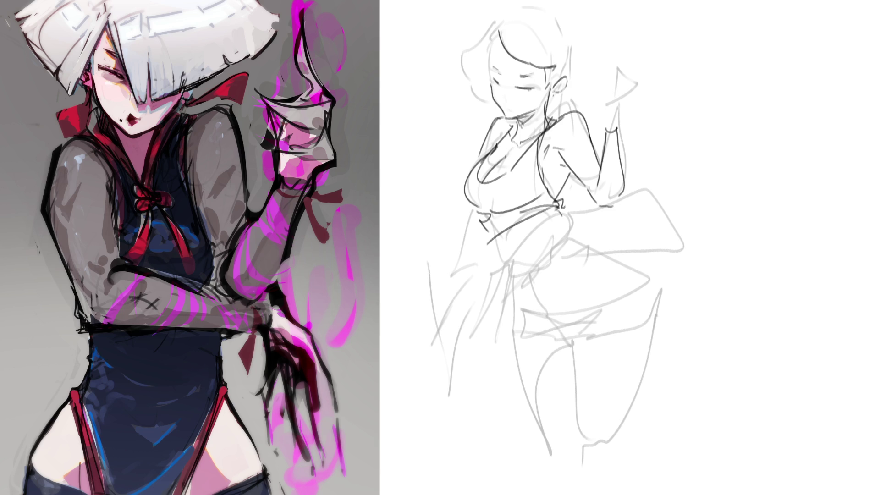
Step: Draw the raised fist with curled fingers and a refined wrist
mouse_move(599, 95)
left_mouse_down()
mouse_move(603, 109)
mouse_move(613, 107)
left_mouse_up()
left_click_drag(619, 101, 621, 113)
mouse_move(607, 80)
left_mouse_down()
mouse_move(619, 98)
mouse_move(607, 83)
mouse_move(601, 94)
mouse_move(618, 73)
mouse_move(633, 108)
mouse_move(610, 97)
mouse_move(616, 103)
left_mouse_up()
mouse_move(623, 89)
left_mouse_down()
mouse_move(640, 93)
mouse_move(615, 120)
left_mouse_up()
mouse_move(617, 109)
left_mouse_down()
mouse_move(627, 120)
mouse_move(609, 124)
mouse_move(624, 128)
left_mouse_up()
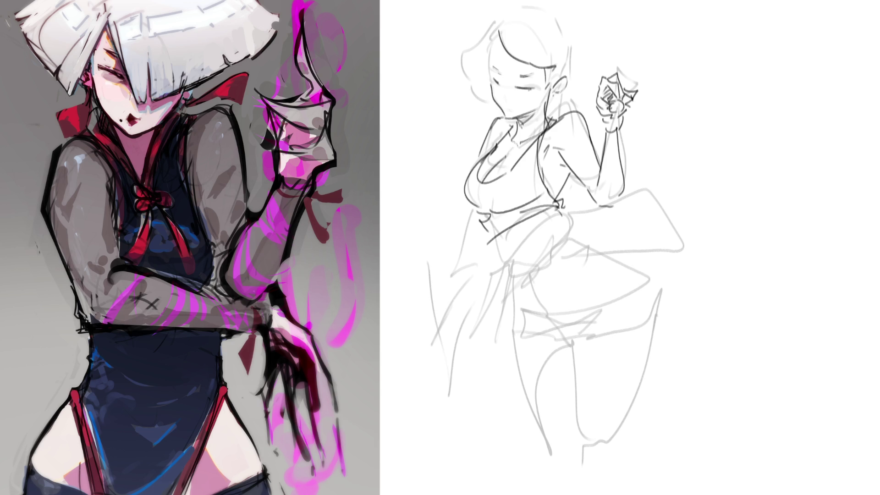
Step: Shape the held card's edges, thicken the elbow outline and draw a belt buckle
mouse_move(627, 83)
left_mouse_down()
mouse_move(606, 104)
mouse_move(636, 97)
mouse_move(618, 66)
left_mouse_up()
mouse_move(617, 66)
left_mouse_down()
mouse_move(638, 91)
mouse_move(638, 117)
left_mouse_up()
left_click_drag(635, 87, 637, 116)
mouse_move(624, 69)
left_mouse_down()
mouse_move(637, 88)
mouse_move(613, 67)
mouse_move(592, 111)
left_mouse_up()
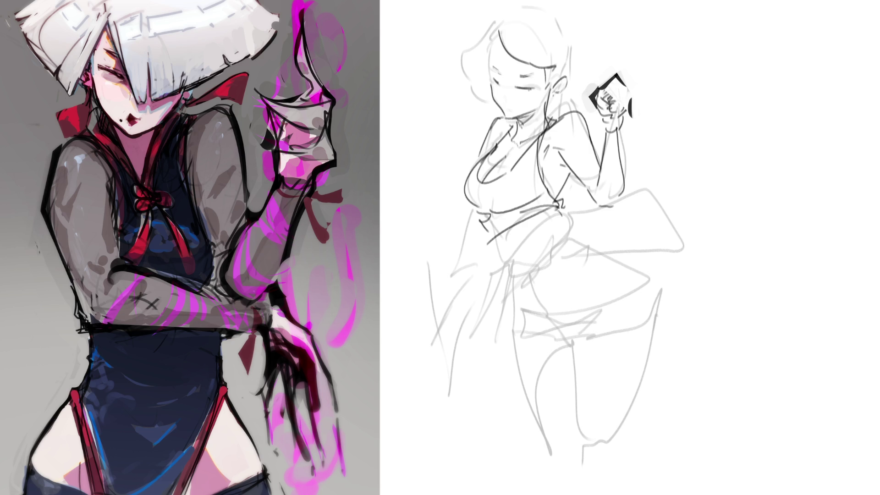
mouse_move(604, 206)
left_mouse_down()
mouse_move(619, 197)
mouse_move(597, 200)
left_mouse_up()
mouse_move(507, 263)
left_mouse_down()
mouse_move(509, 278)
mouse_move(530, 265)
mouse_move(480, 358)
left_mouse_up()
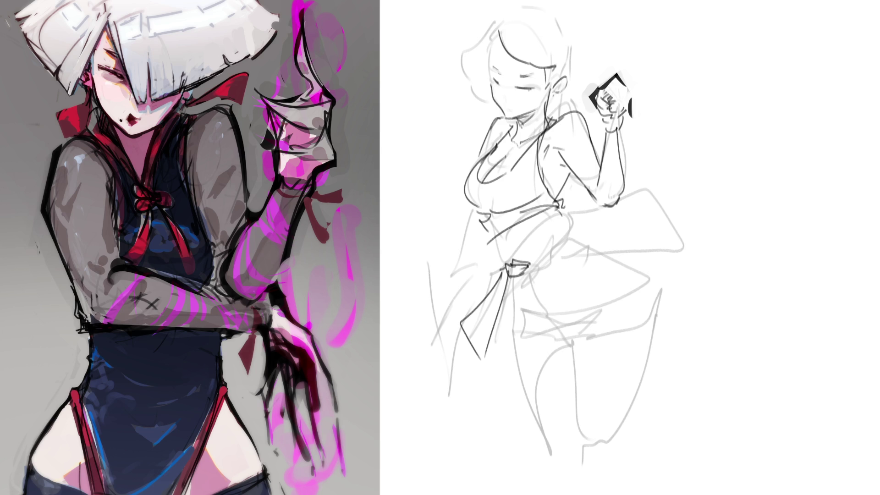
Step: Draw a bow with ribbon ends beside the buckle and a line at the skirt
mouse_move(522, 274)
left_mouse_down()
mouse_move(550, 284)
mouse_move(597, 257)
mouse_move(564, 282)
left_mouse_up()
mouse_move(575, 239)
left_mouse_down()
mouse_move(564, 281)
mouse_move(601, 249)
mouse_move(586, 252)
mouse_move(576, 273)
left_mouse_up()
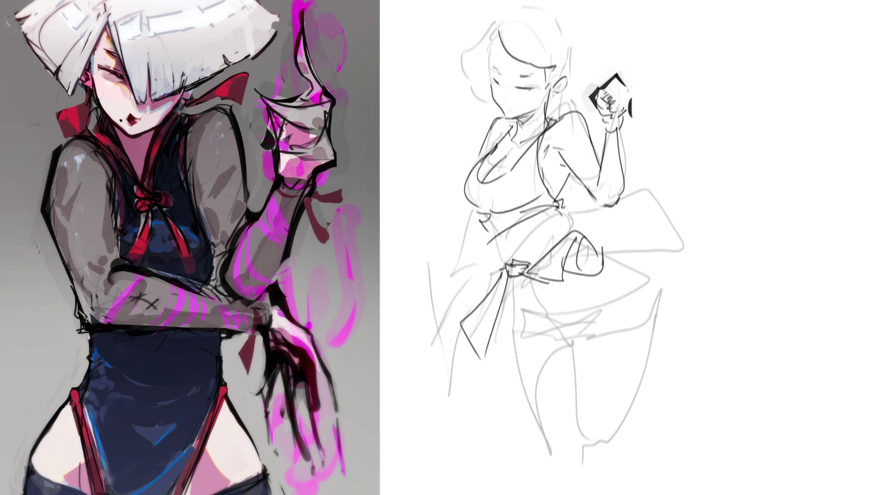
left_click_drag(557, 209, 573, 234)
mouse_move(507, 237)
left_mouse_down()
mouse_move(496, 259)
mouse_move(514, 253)
mouse_move(531, 286)
mouse_move(511, 295)
mouse_move(565, 327)
mouse_move(592, 311)
mouse_move(575, 342)
mouse_move(654, 339)
mouse_move(654, 310)
left_mouse_up()
key("ctrl+z")
Step: Ink the right hip curve, redrawing it several times until it sits right
left_click_drag(605, 251, 656, 309)
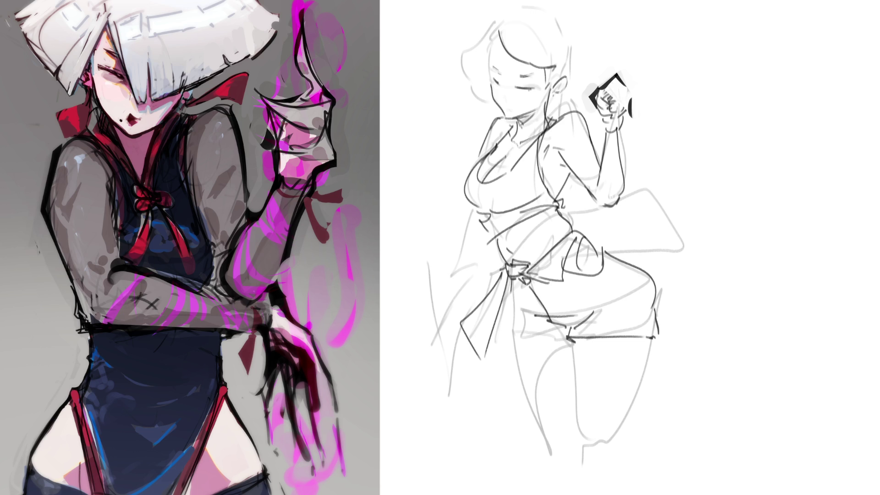
key("ctrl+z")
left_click_drag(605, 252, 653, 303)
key("ctrl+z")
left_click_drag(604, 253, 653, 302)
key("ctrl+z")
left_click_drag(607, 257, 651, 299)
key("ctrl+z")
left_click_drag(604, 253, 655, 302)
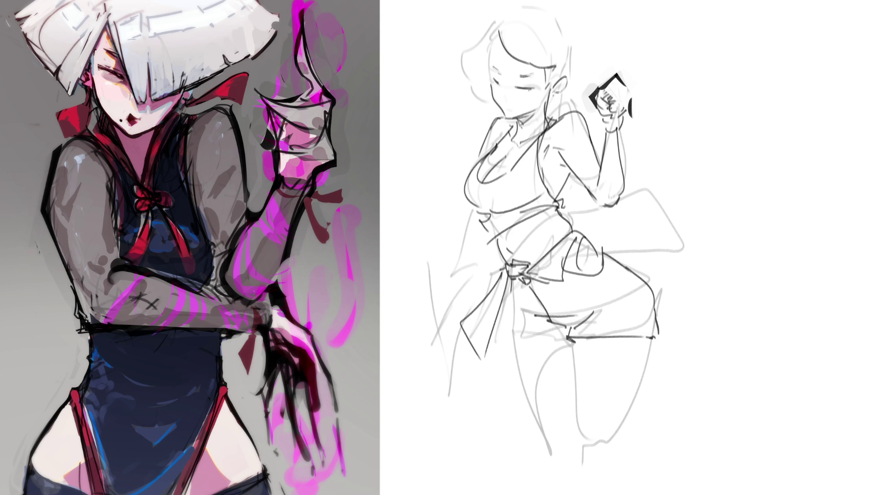
Step: Draw the shorts hem and both outer thigh lines, then erase the phone from the raised hand
mouse_move(512, 278)
left_mouse_down()
mouse_move(514, 318)
mouse_move(503, 337)
mouse_move(566, 338)
left_mouse_up()
key("ctrl+z")
mouse_move(511, 330)
left_mouse_down()
mouse_move(568, 327)
mouse_move(591, 459)
left_mouse_up()
key("ctrl+z")
key("ctrl+z")
left_click_drag(654, 339, 606, 455)
left_click_drag(512, 343, 554, 456)
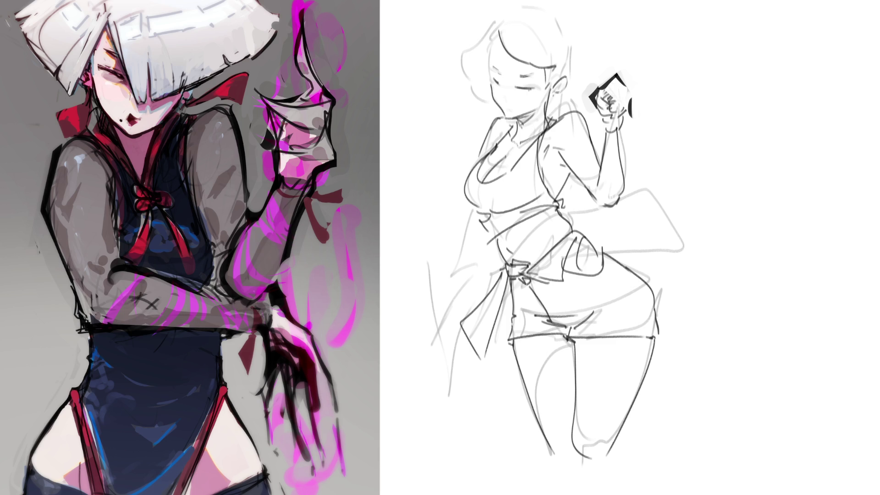
mouse_move(601, 97)
left_mouse_down()
mouse_move(632, 117)
mouse_move(614, 78)
mouse_move(622, 75)
mouse_move(627, 86)
mouse_move(588, 109)
mouse_move(575, 101)
left_mouse_up()
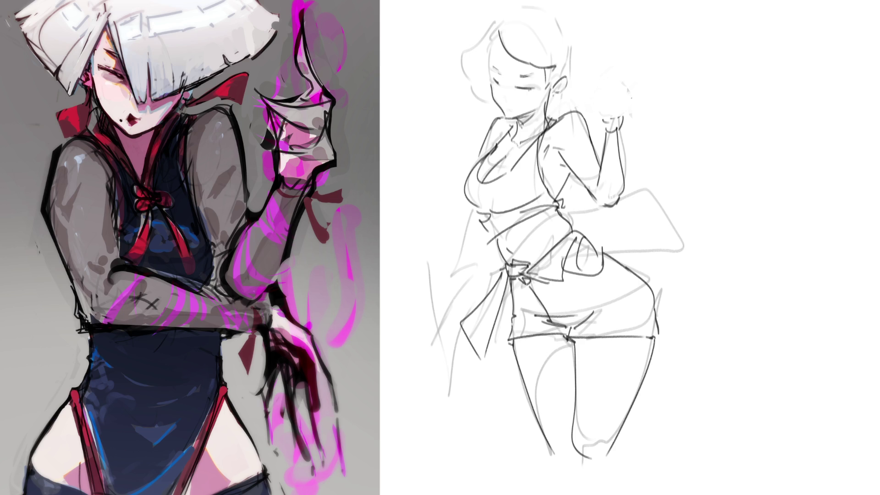
Step: Darken the bob hair outline on the left of the head, undoing a head-top attempt
mouse_move(497, 33)
left_mouse_down()
mouse_move(487, 50)
mouse_move(466, 52)
mouse_move(451, 81)
mouse_move(492, 113)
left_mouse_up()
left_click_drag(477, 71, 467, 79)
left_click_drag(494, 39, 462, 56)
mouse_move(492, 26)
left_mouse_down()
mouse_move(521, 6)
mouse_move(569, 31)
mouse_move(571, 66)
left_mouse_up()
key("ctrl+z")
key("ctrl+z")
key("ctrl+z")
left_click_drag(495, 24, 484, 38)
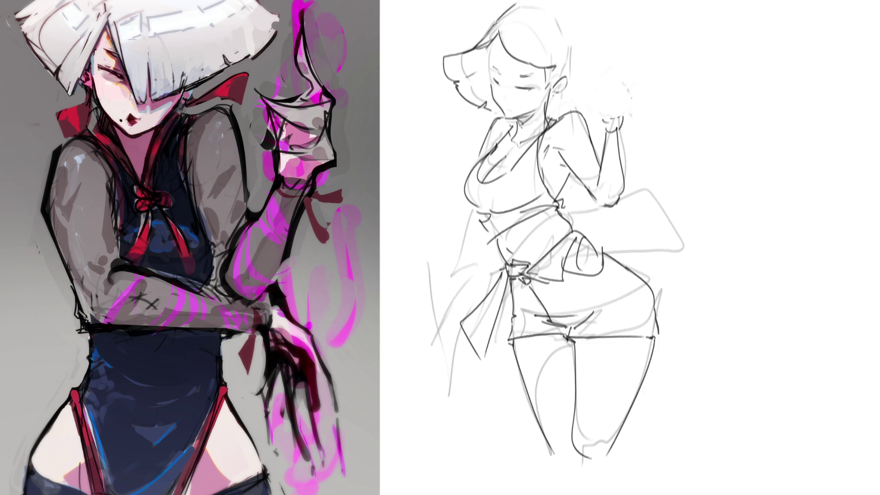
Step: Redraw the head top, right hair strands and ear, plus a thin line left of the face
mouse_move(526, 1)
left_mouse_down()
mouse_move(577, 37)
mouse_move(580, 83)
mouse_move(544, 93)
left_mouse_up()
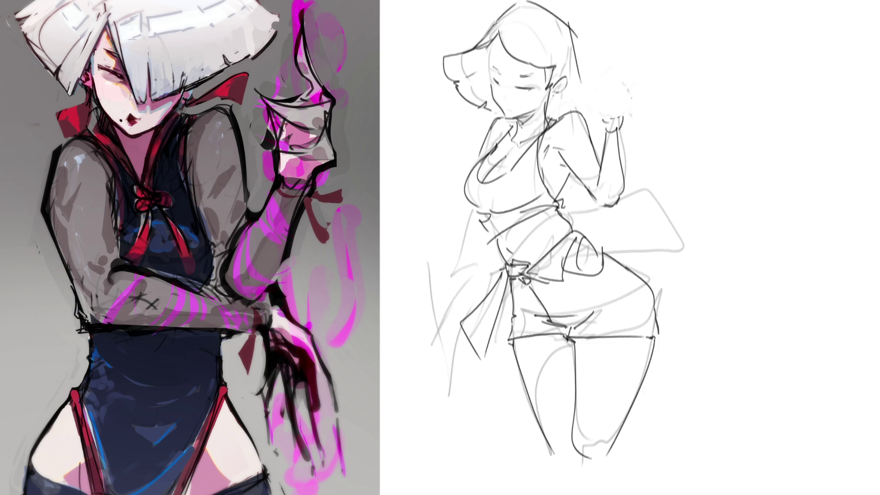
mouse_move(567, 62)
left_mouse_down()
mouse_move(574, 102)
mouse_move(587, 87)
mouse_move(598, 92)
mouse_move(575, 91)
mouse_move(549, 109)
mouse_move(558, 95)
left_mouse_up()
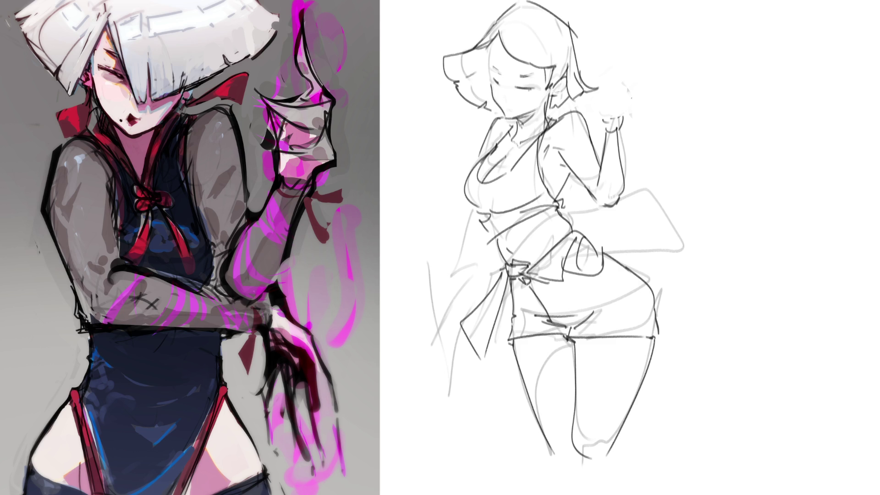
left_click_drag(562, 80, 553, 91)
left_click_drag(490, 43, 504, 110)
Step: Try and undo small strokes along the face's left edge
key("ctrl+z")
key("ctrl+z")
left_click_drag(500, 74, 502, 92)
key("ctrl+z")
Step: Try diagonal and curl strokes at the left of the waist, then undo them all
left_click_drag(464, 205, 447, 235)
mouse_move(449, 234)
left_mouse_down()
mouse_move(481, 224)
mouse_move(478, 214)
mouse_move(488, 257)
left_mouse_up()
key("ctrl+z")
key("ctrl+z")
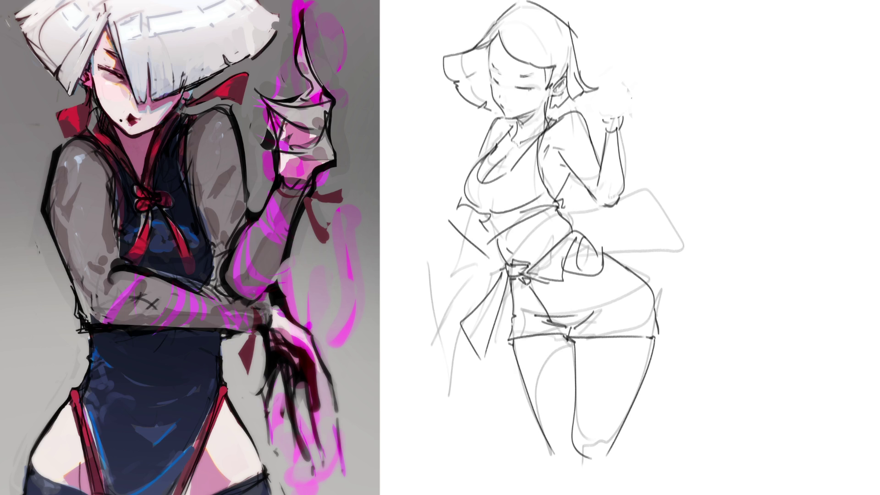
key("ctrl+z")
mouse_move(449, 221)
left_mouse_down()
mouse_move(499, 263)
mouse_move(486, 278)
left_mouse_up()
key("ctrl+z")
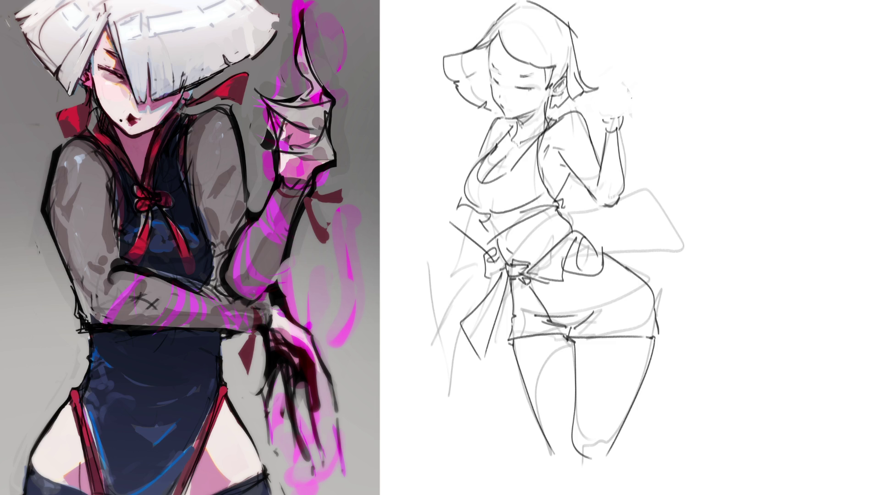
key("ctrl+z")
key("ctrl+z")
key("ctrl+z")
key("ctrl+z")
Step: Redraw the raised hand as a fist with knuckles holding a small item
mouse_move(603, 105)
left_mouse_down()
mouse_move(603, 118)
mouse_move(619, 84)
mouse_move(623, 102)
left_mouse_up()
left_click_drag(620, 102, 658, 100)
mouse_move(608, 77)
left_mouse_down()
mouse_move(602, 94)
mouse_move(632, 89)
left_mouse_up()
mouse_move(606, 78)
left_mouse_down()
mouse_move(602, 99)
mouse_move(637, 94)
left_mouse_up()
mouse_move(622, 92)
left_mouse_down()
mouse_move(636, 92)
mouse_move(633, 84)
mouse_move(611, 100)
left_mouse_up()
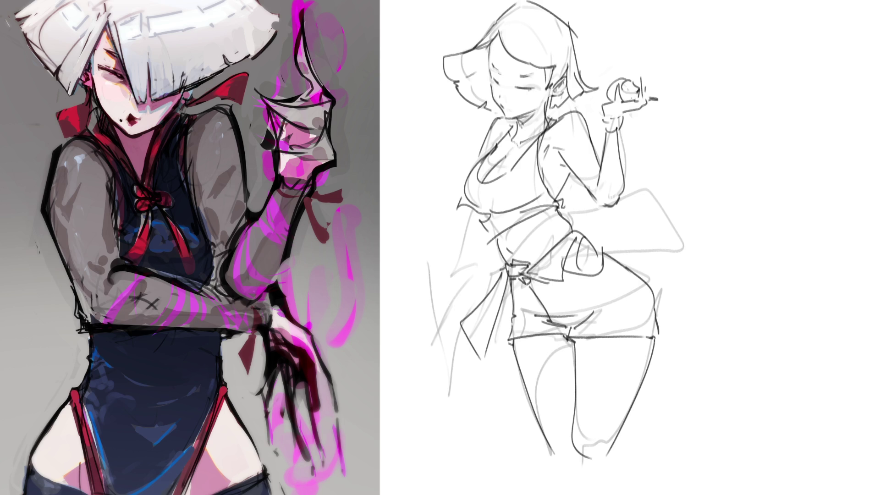
Step: Attempt a small hand sketch left of the figure and undo it
mouse_move(406, 225)
left_mouse_down()
mouse_move(426, 213)
mouse_move(435, 222)
left_mouse_up()
key("ctrl+z")
key("ctrl+z")
key("ctrl+z")
mouse_move(407, 228)
left_mouse_down()
mouse_move(427, 215)
mouse_move(421, 231)
mouse_move(434, 232)
mouse_move(420, 215)
mouse_move(425, 226)
left_mouse_up()
mouse_move(415, 220)
left_mouse_down()
mouse_move(433, 318)
mouse_move(447, 296)
left_mouse_up()
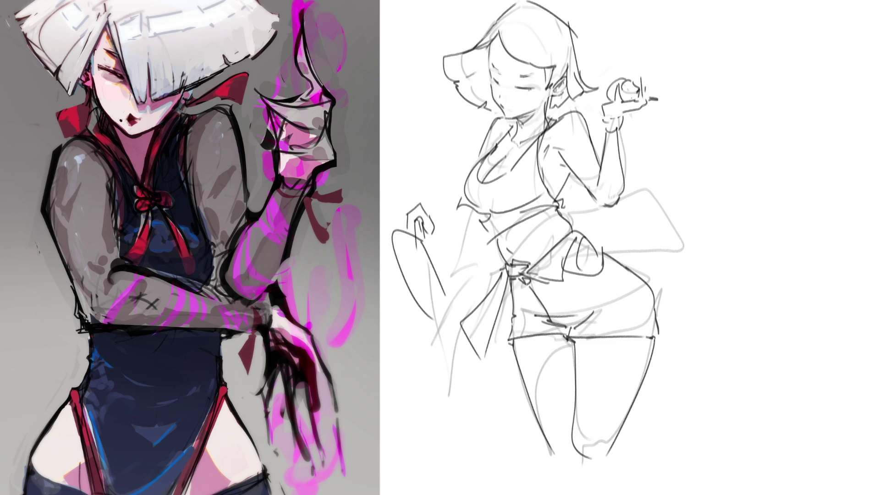
key("ctrl+z")
key("ctrl+z")
key("ctrl+z")
key("ctrl+z")
key("ctrl+z")
key("ctrl+z")
key("ctrl+z")
key("ctrl+z")
key("ctrl+z")
key("ctrl+z")
key("ctrl+z")
Step: Draw a hand gripping a vertical handle with an oval mirror above it
mouse_move(413, 161)
left_mouse_down()
mouse_move(412, 184)
mouse_move(427, 185)
left_mouse_up()
mouse_move(416, 192)
left_mouse_down()
mouse_move(429, 193)
mouse_move(411, 141)
mouse_move(428, 148)
mouse_move(430, 178)
mouse_move(407, 184)
mouse_move(433, 183)
left_mouse_up()
key("ctrl+z")
left_click_drag(401, 133, 429, 181)
mouse_move(431, 194)
left_mouse_down()
mouse_move(431, 153)
mouse_move(433, 185)
left_mouse_up()
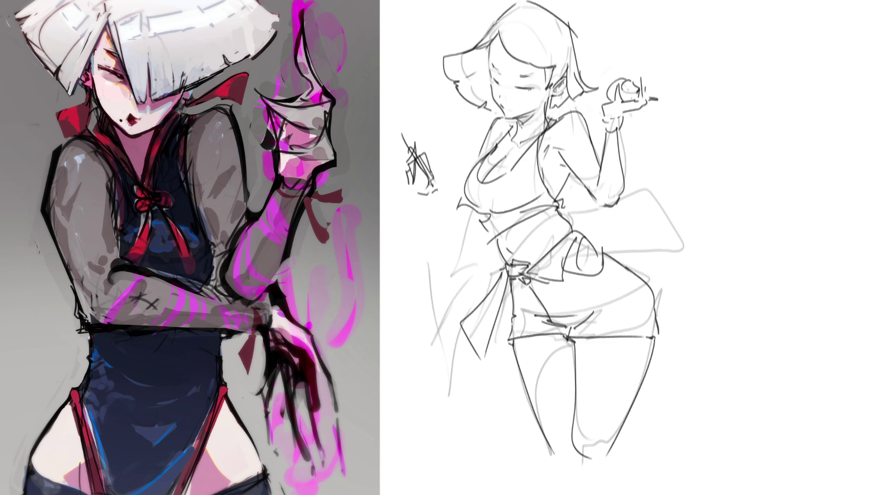
left_click_drag(410, 147, 398, 149)
Step: Connect the mirror hand to the body with a forearm line, redrawing one stray stroke
mouse_move(411, 187)
left_mouse_down()
mouse_move(438, 216)
mouse_move(461, 199)
mouse_move(484, 233)
left_mouse_up()
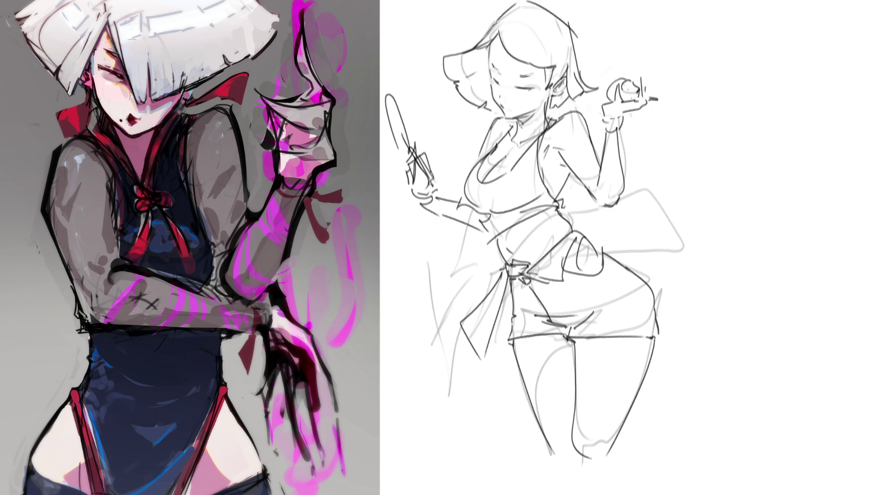
key("ctrl+z")
mouse_move(439, 197)
left_mouse_down()
mouse_move(466, 205)
mouse_move(479, 233)
left_mouse_up()
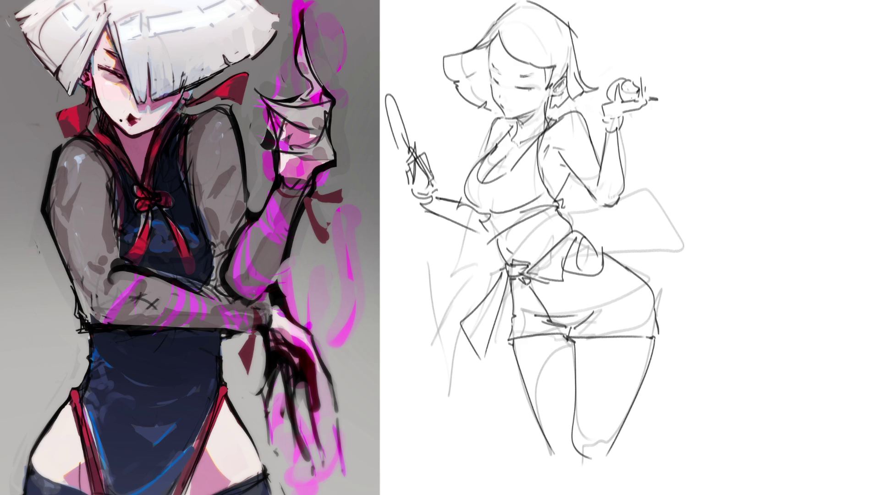
Step: Sketch the sash tail rising from the waist and trailing out to the right, undoing stray strokes
mouse_move(516, 282)
left_mouse_down()
mouse_move(577, 231)
mouse_move(639, 200)
left_mouse_up()
mouse_move(556, 216)
left_mouse_down()
mouse_move(584, 201)
mouse_move(718, 245)
left_mouse_up()
key("ctrl+z")
mouse_move(646, 186)
left_mouse_down()
mouse_move(743, 230)
mouse_move(690, 264)
left_mouse_up()
left_click_drag(618, 187, 646, 185)
mouse_move(630, 214)
left_mouse_down()
mouse_move(655, 245)
mouse_move(602, 253)
left_mouse_up()
key("ctrl+z")
Step: Hatch the underside of the sash and darken its top edge
mouse_move(603, 222)
left_mouse_down()
mouse_move(598, 248)
mouse_move(607, 257)
left_mouse_up()
left_click_drag(628, 210, 621, 251)
left_click_drag(635, 200, 640, 250)
mouse_move(652, 213)
left_mouse_down()
mouse_move(656, 250)
mouse_move(680, 255)
left_mouse_up()
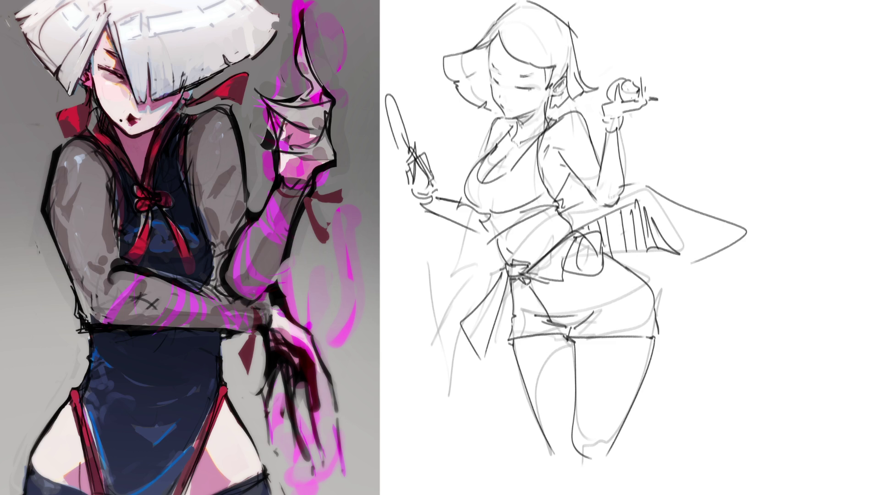
left_click_drag(631, 186, 650, 182)
Step: Add a curve at the sash knot, erase the old hip oval and start a bow loop
left_click_drag(500, 254, 502, 270)
mouse_move(583, 231)
left_mouse_down()
mouse_move(608, 248)
mouse_move(579, 256)
mouse_move(565, 275)
mouse_move(582, 256)
mouse_move(586, 239)
mouse_move(576, 234)
left_mouse_up()
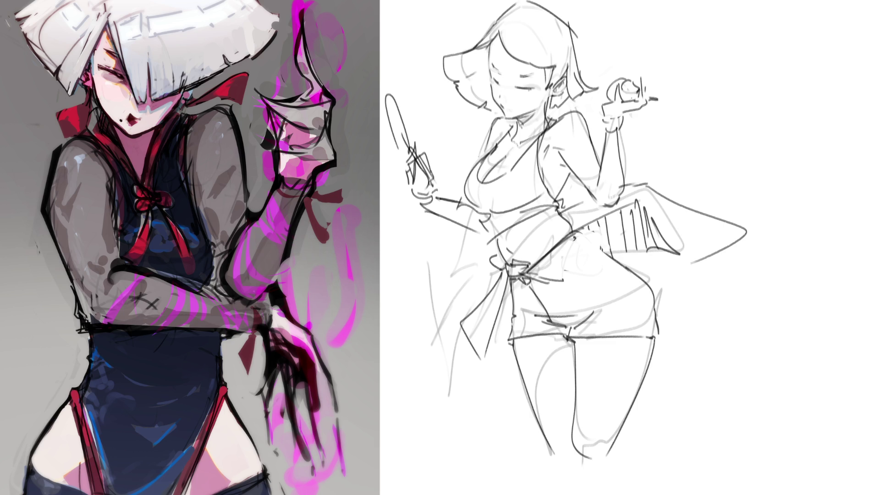
mouse_move(531, 275)
left_mouse_down()
mouse_move(565, 302)
mouse_move(578, 296)
mouse_move(562, 303)
mouse_move(574, 303)
left_mouse_up()
Step: Add a pointed sash end below the knot and redraw the diagonal sash line across the torso
mouse_move(478, 292)
left_mouse_down()
mouse_move(458, 320)
mouse_move(494, 341)
left_mouse_up()
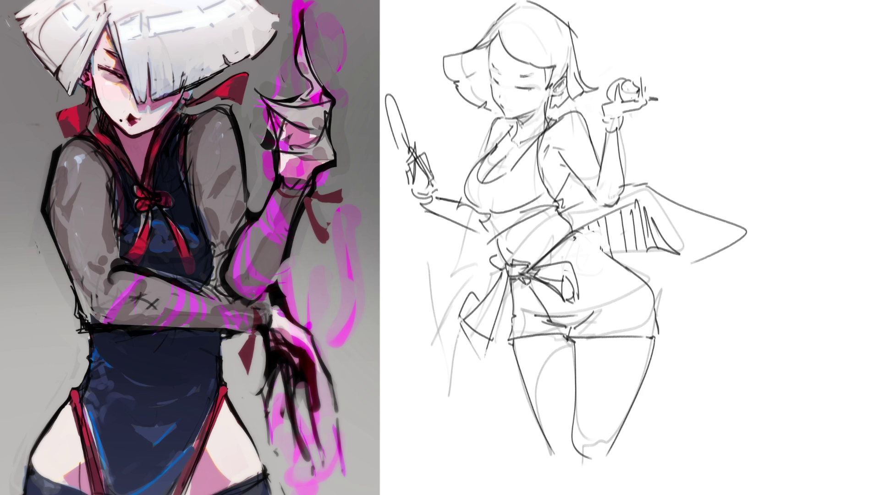
left_click_drag(526, 266, 587, 206)
key("ctrl+z")
left_click_drag(534, 270, 580, 224)
left_click_drag(533, 268, 644, 205)
left_click_drag(580, 246, 640, 200)
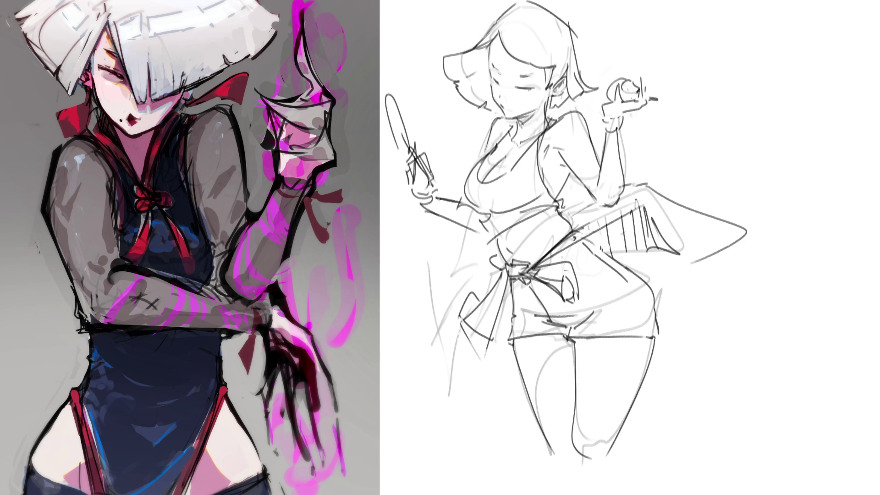
Step: Ink the right hip curve and darken the right edge and top of the hair
left_click_drag(633, 284, 648, 326)
left_click_drag(571, 30, 596, 85)
left_click_drag(535, 2, 571, 28)
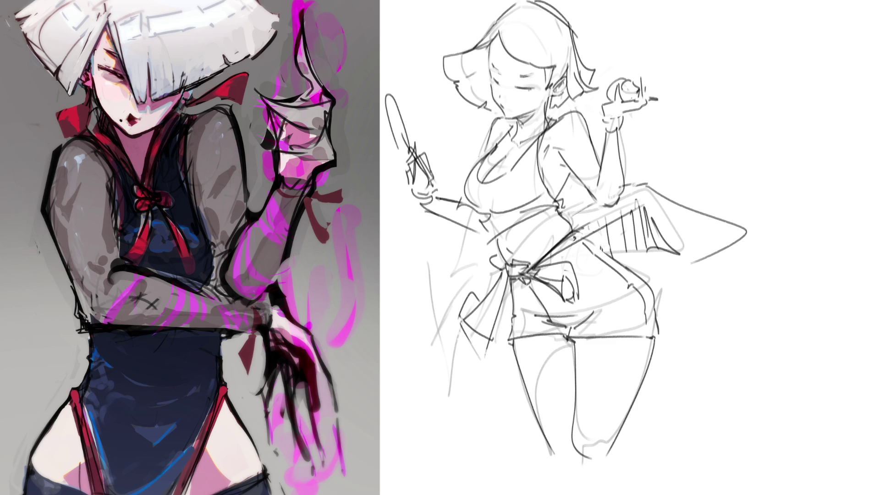
key("ctrl+z")
key("ctrl+z")
key("ctrl+z")
key("ctrl+z")
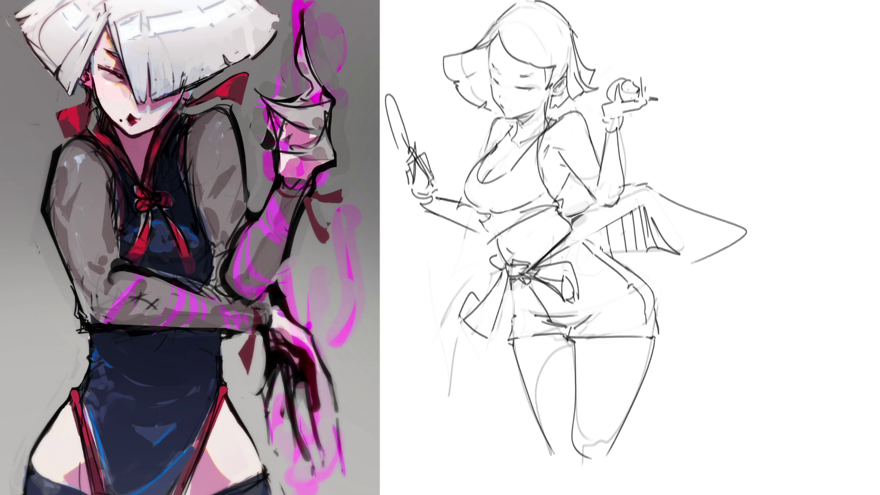
Step: Try a rounded curve beside the face several times, undoing each attempt
left_click_drag(485, 62, 499, 93)
key("ctrl+z")
left_click_drag(487, 63, 498, 94)
key("ctrl+z")
left_click_drag(486, 64, 499, 94)
key("ctrl+z")
Step: Redraw the right lens of the glasses as a rounder circle
left_click_drag(509, 92, 511, 106)
key("ctrl+z")
key("ctrl+z")
key("ctrl+z")
key("ctrl+z")
mouse_move(518, 76)
left_mouse_down()
mouse_move(512, 104)
mouse_move(566, 78)
left_mouse_up()
key("ctrl+z")
key("ctrl+z")
key("ctrl+z")
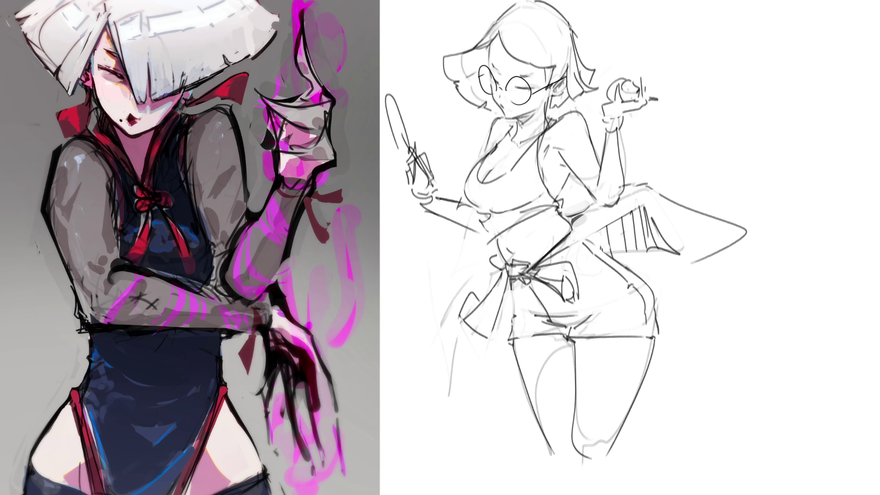
Step: Erase faint thigh lines, ink the shorts hem and darken the apron strap
mouse_move(569, 346)
left_mouse_down()
mouse_move(538, 383)
mouse_move(537, 413)
mouse_move(608, 443)
mouse_move(586, 472)
left_mouse_up()
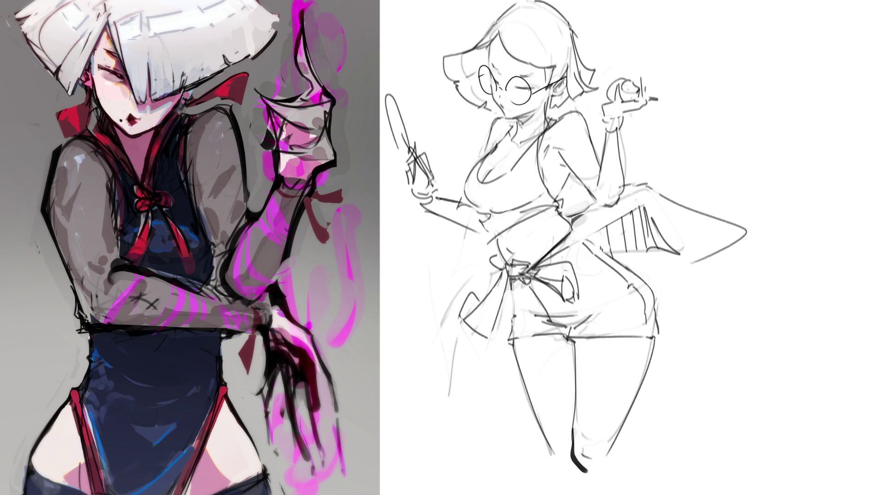
left_click_drag(607, 455, 621, 424)
left_click_drag(556, 335, 576, 324)
left_click_drag(508, 339, 527, 336)
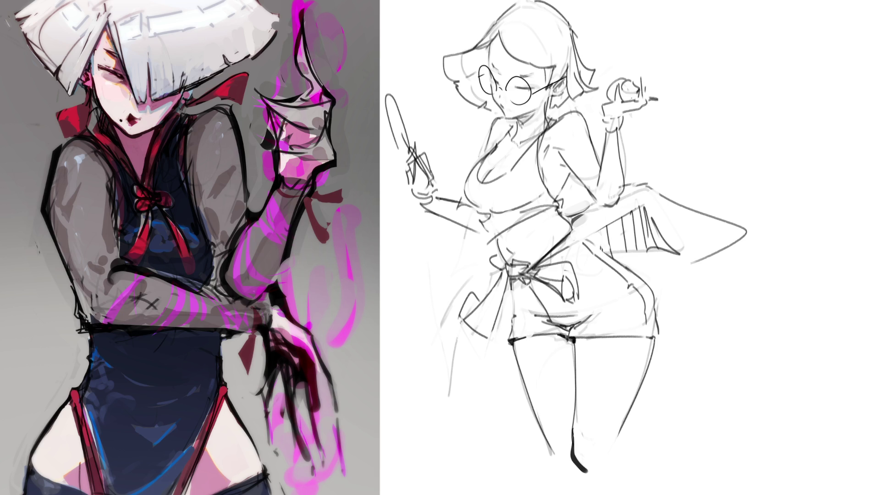
mouse_move(559, 202)
left_mouse_down()
mouse_move(565, 195)
mouse_move(566, 211)
mouse_move(564, 187)
left_mouse_up()
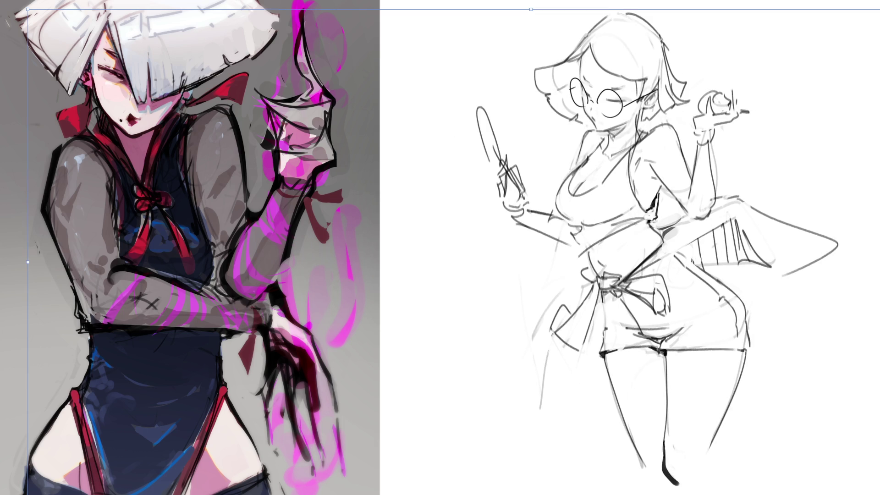
Step: Commit the enlarged sketch placement and clear the selection
key("Return")
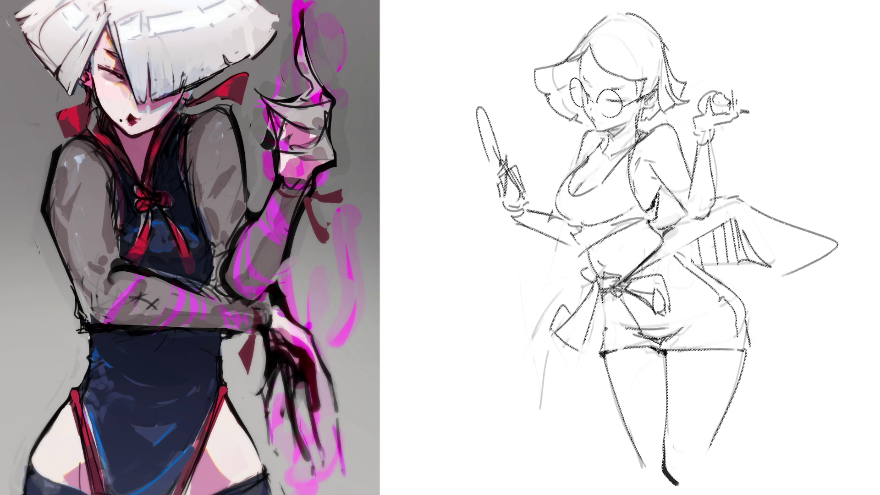
mouse_move(461, 103)
left_mouse_down()
mouse_move(461, 124)
mouse_move(501, 84)
mouse_move(546, 207)
left_mouse_up()
key("ctrl+d")
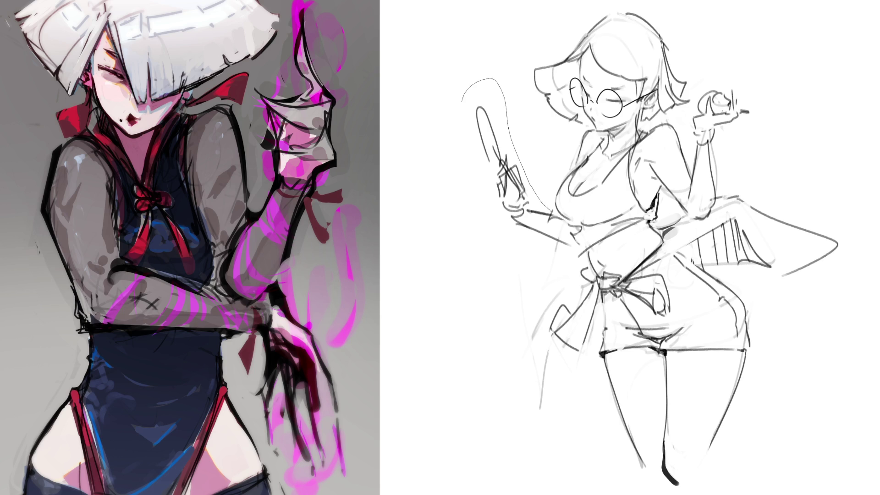
Step: Lasso the mirror-holding hand and nudge it slightly up and left
left_click_drag(573, 241, 404, 167)
key("ctrl+t")
left_click_drag(495, 173, 486, 165)
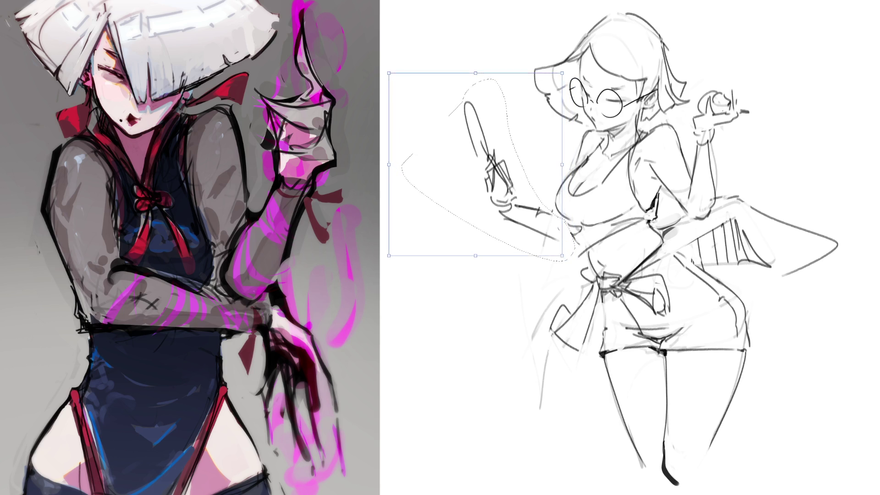
key("Return")
key("ctrl+d")
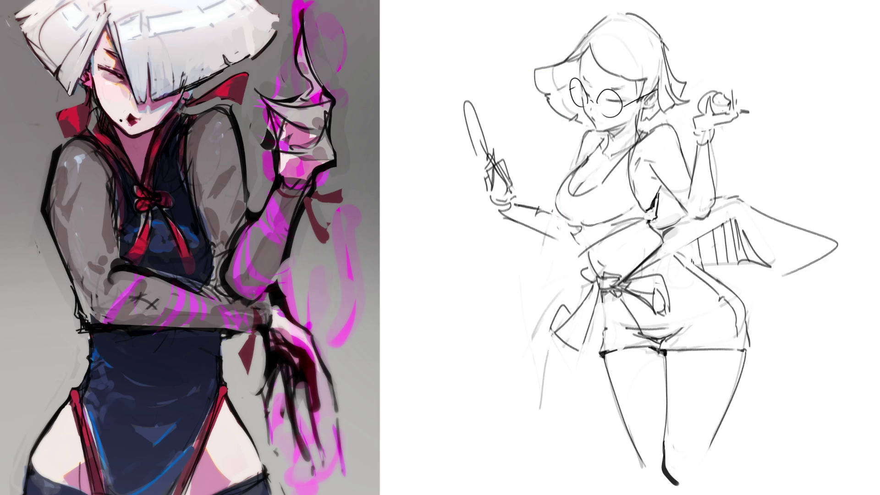
Step: Ink the hand mirror's oval and handle with bold dark lines
mouse_move(474, 153)
left_mouse_down()
mouse_move(466, 101)
mouse_move(488, 145)
left_mouse_up()
left_click_drag(468, 98, 494, 154)
key("ctrl+z")
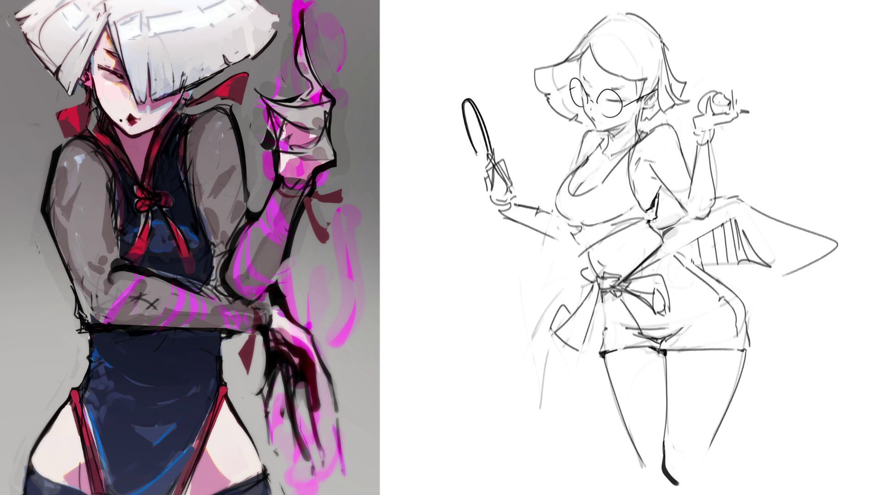
mouse_move(483, 143)
left_mouse_down()
mouse_move(490, 199)
mouse_move(505, 159)
mouse_move(516, 226)
left_mouse_up()
key("ctrl+z")
Step: Ink the fingers and forearm holding the mirror and start the apple's curves
mouse_move(511, 203)
left_mouse_down()
mouse_move(529, 206)
mouse_move(514, 226)
mouse_move(505, 214)
left_mouse_up()
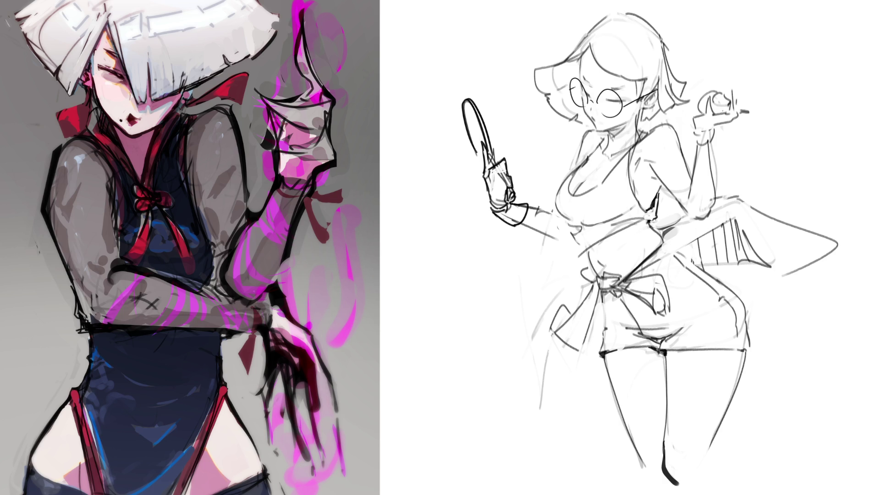
mouse_move(724, 91)
left_mouse_down()
mouse_move(731, 100)
mouse_move(713, 105)
mouse_move(718, 115)
left_mouse_up()
left_click_drag(725, 88, 729, 93)
mouse_move(730, 93)
left_mouse_down()
mouse_move(733, 105)
mouse_move(734, 97)
left_mouse_up()
Step: Redo the apple's top strokes and ink the raised hand's fingers
key("ctrl+z")
left_click_drag(733, 95, 736, 110)
mouse_move(711, 95)
left_mouse_down()
mouse_move(706, 109)
mouse_move(749, 117)
mouse_move(701, 111)
left_mouse_up()
key("ctrl+z")
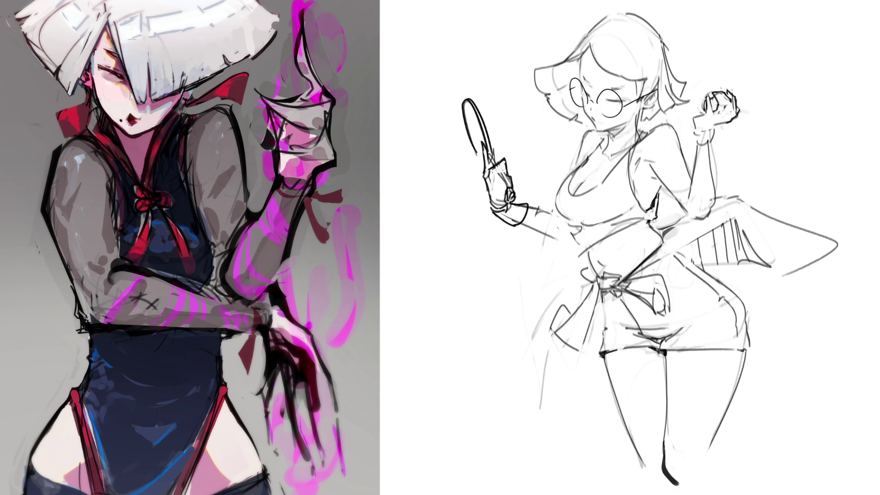
Step: Sketch bracelet bands around the raised wrist, undoing a stray stroke
left_click_drag(718, 125, 690, 138)
mouse_move(690, 133)
left_mouse_down()
mouse_move(693, 146)
mouse_move(708, 143)
left_mouse_up()
left_click_drag(713, 132, 711, 145)
key("ctrl+z")
Step: Mirror the sketch horizontally, adjust it with Free Transform and toggle the flip to compare
key("m")
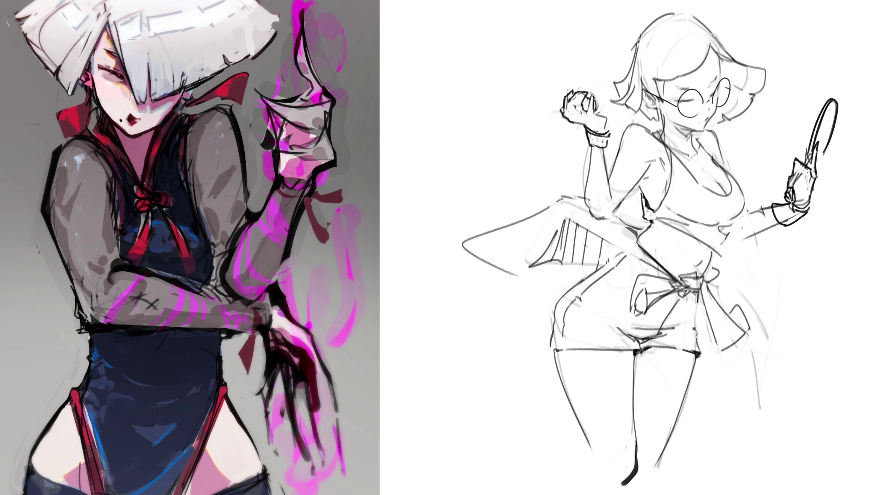
key("ctrl+t")
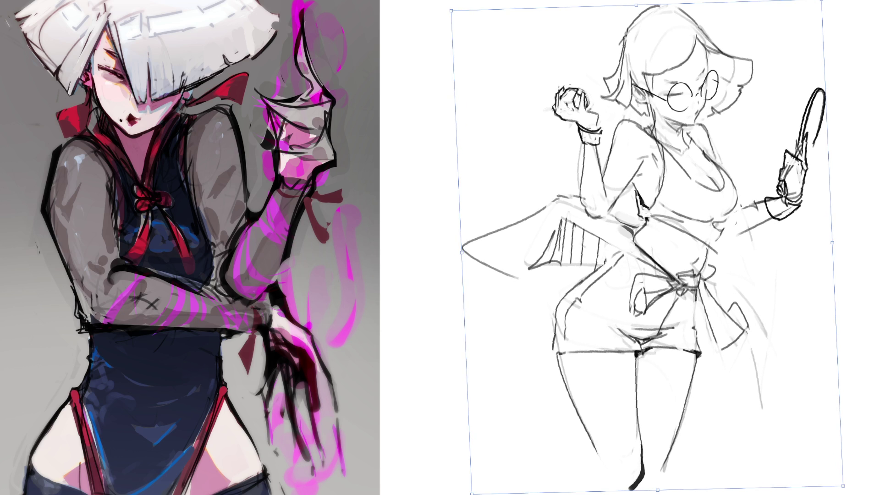
key("Return")
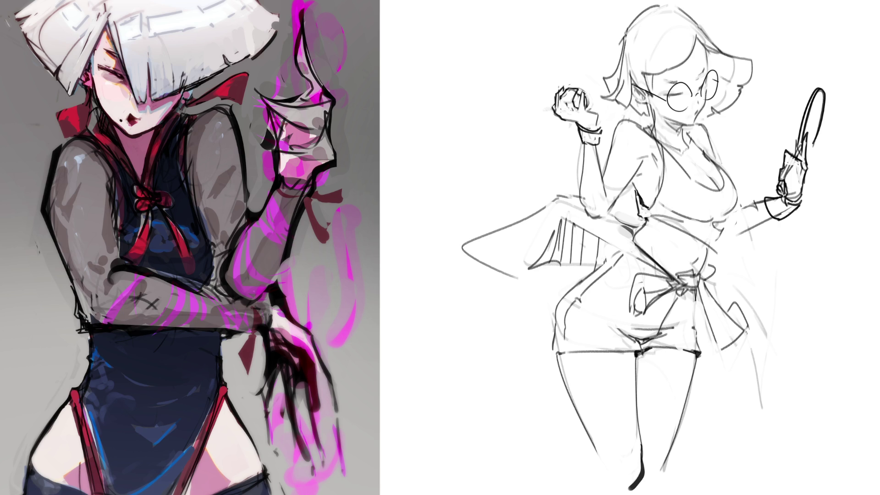
key("m")
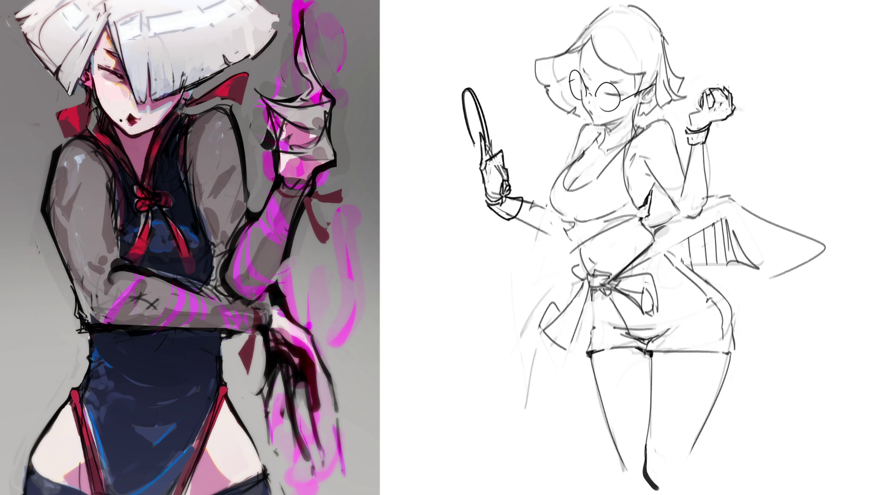
key("m")
key("m")
key("m")
key("m")
key("m")
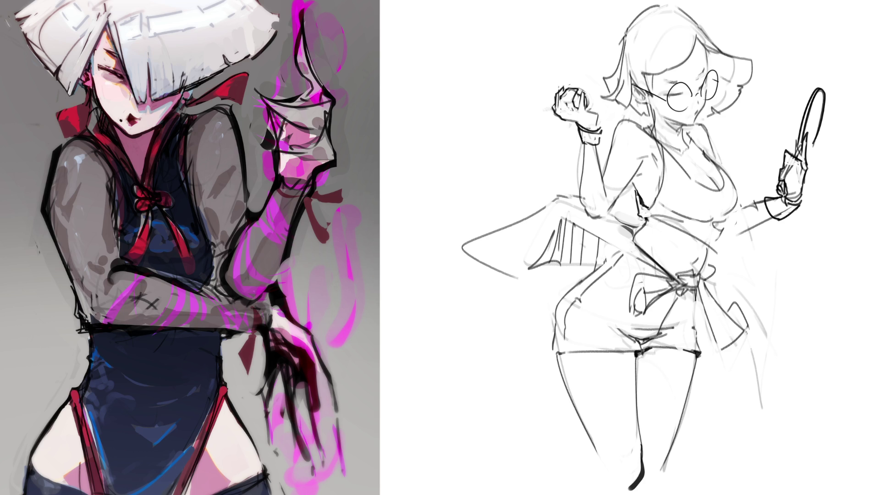
Step: Try a stroke at the neck and undo it
left_click_drag(681, 124, 683, 141)
key("ctrl+z")
mouse_move(621, 33)
left_mouse_down()
mouse_move(653, 11)
mouse_move(678, 11)
left_mouse_up()
left_click_drag(645, 9, 659, 6)
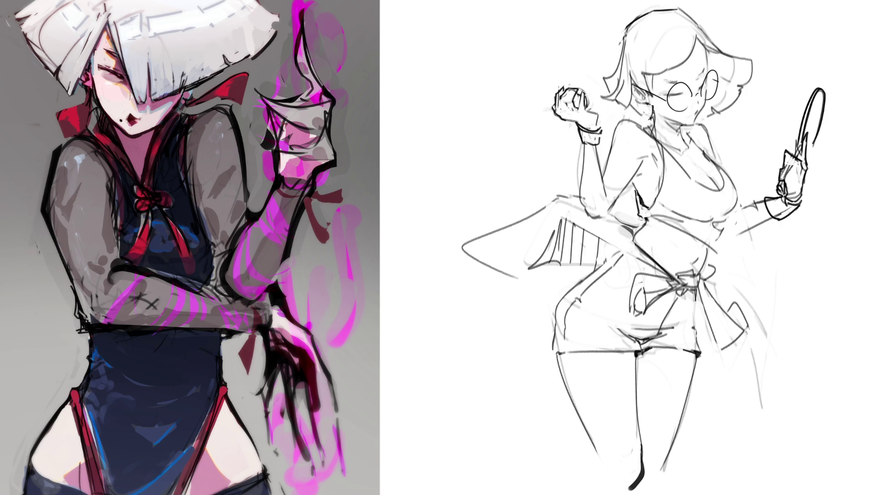
left_click_drag(644, 89, 698, 45)
key("ctrl+z")
mouse_move(645, 85)
left_mouse_down()
mouse_move(697, 36)
mouse_move(658, 73)
mouse_move(668, 68)
left_mouse_up()
key("ctrl+z")
left_click_drag(659, 39, 637, 83)
key("ctrl+z")
left_click_drag(663, 37, 640, 85)
left_click_drag(655, 40, 643, 80)
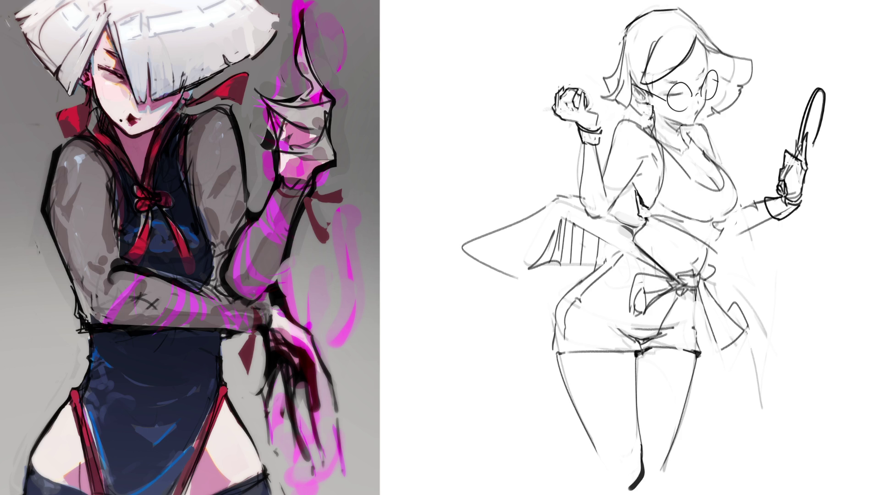
key("ctrl+z")
mouse_move(656, 77)
left_mouse_down()
mouse_move(635, 85)
mouse_move(644, 83)
mouse_move(641, 94)
left_mouse_up()
left_click_drag(719, 50, 750, 59)
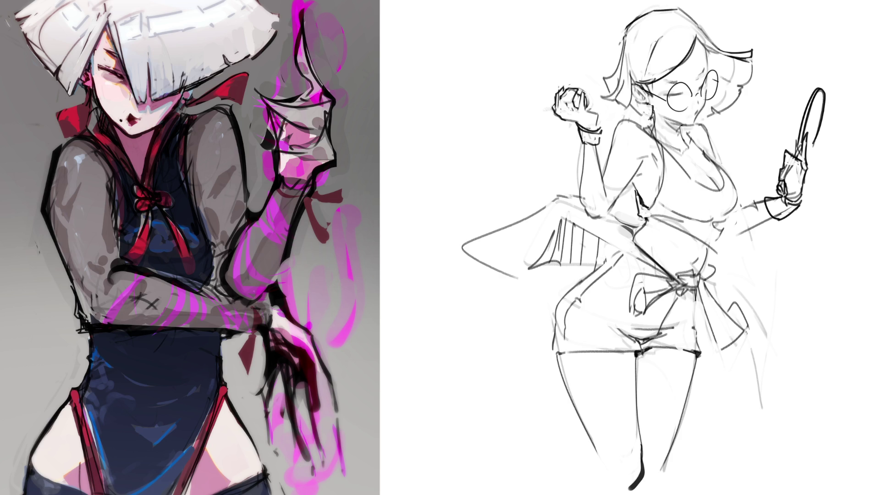
key("ctrl+z")
key("ctrl+z")
left_click_drag(749, 62, 747, 85)
key("ctrl+z")
key("ctrl+z")
key("m")
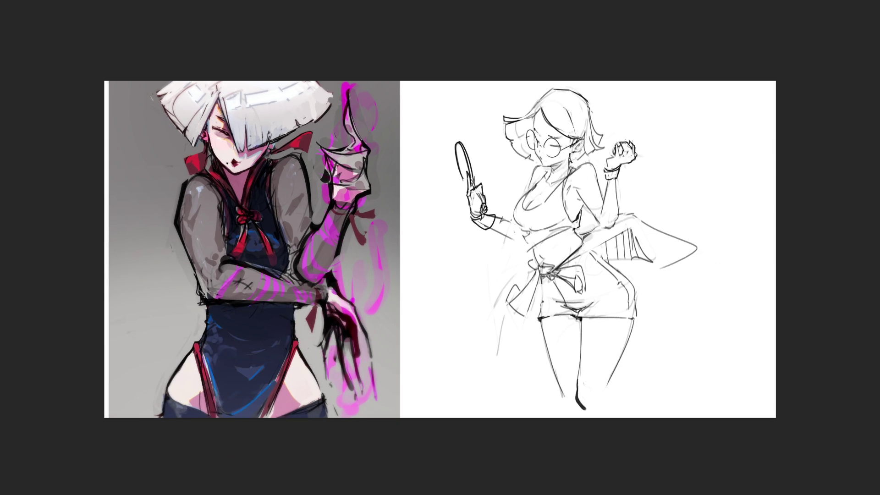
Step: Hand-letter 'CAT' beside the sketch and add further signature letters below it
mouse_move(666, 110)
left_mouse_down()
mouse_move(656, 136)
mouse_move(693, 144)
mouse_move(688, 130)
left_mouse_up()
mouse_move(692, 118)
left_mouse_down()
mouse_move(756, 112)
mouse_move(747, 173)
left_mouse_up()
mouse_move(685, 176)
left_mouse_down()
mouse_move(668, 192)
mouse_move(725, 190)
left_mouse_up()
mouse_move(677, 202)
left_mouse_down()
mouse_move(702, 214)
mouse_move(712, 250)
mouse_move(710, 335)
mouse_move(716, 327)
mouse_move(730, 363)
left_mouse_up()
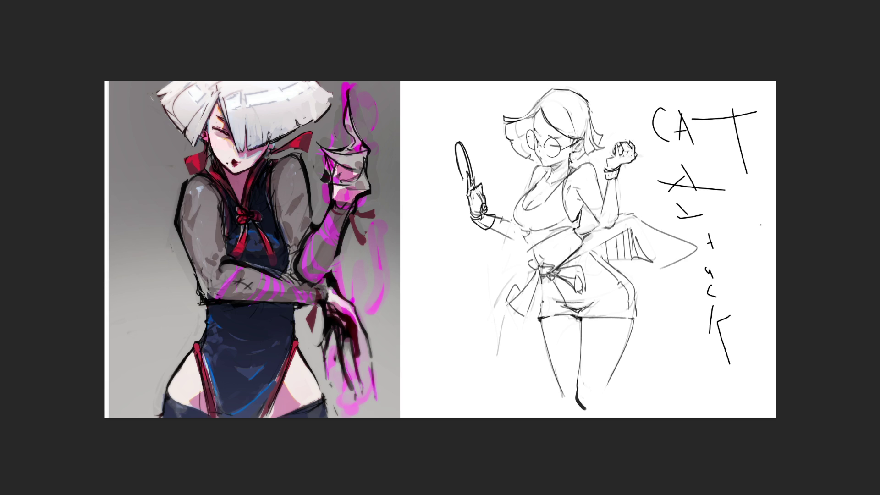
Step: Undo the handwritten letters beside the sketch and redraw the top edge of the bangs
key("ctrl+z")
key("ctrl+z")
key("ctrl+z")
key("ctrl+z")
key("ctrl+z")
key("ctrl+z")
key("ctrl+z")
key("ctrl+z")
key("ctrl+z")
key("ctrl+z")
key("ctrl+z")
key("ctrl+z")
key("ctrl+z")
key("ctrl+z")
key("ctrl+z")
key("ctrl+z")
key("ctrl+z")
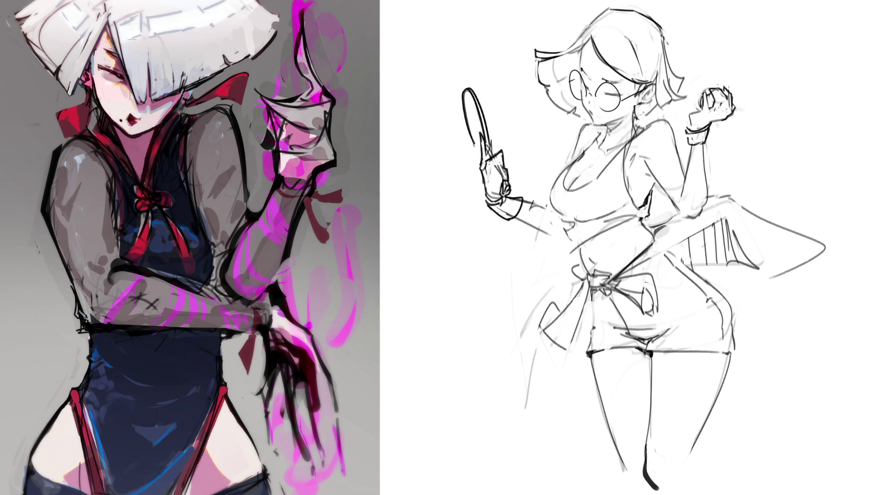
mouse_move(590, 23)
left_mouse_down()
mouse_move(533, 52)
mouse_move(541, 85)
left_mouse_up()
Step: Strengthen the torso contour, lighten the glove line, and trace the waist, pocket flap and left leg outline
mouse_move(575, 135)
left_mouse_down()
mouse_move(549, 208)
mouse_move(525, 199)
left_mouse_up()
mouse_move(504, 153)
left_mouse_down()
mouse_move(504, 167)
mouse_move(477, 97)
mouse_move(462, 103)
mouse_move(474, 144)
left_mouse_up()
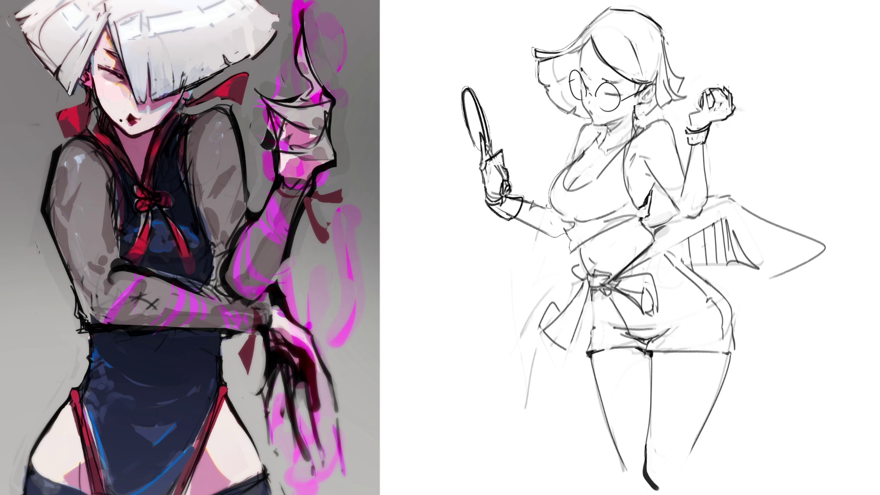
left_click_drag(581, 282, 573, 297)
mouse_move(540, 325)
left_mouse_down()
mouse_move(566, 347)
mouse_move(589, 300)
left_mouse_up()
mouse_move(588, 355)
left_mouse_down()
mouse_move(614, 443)
mouse_move(632, 476)
mouse_move(663, 486)
mouse_move(685, 469)
mouse_move(727, 358)
left_mouse_up()
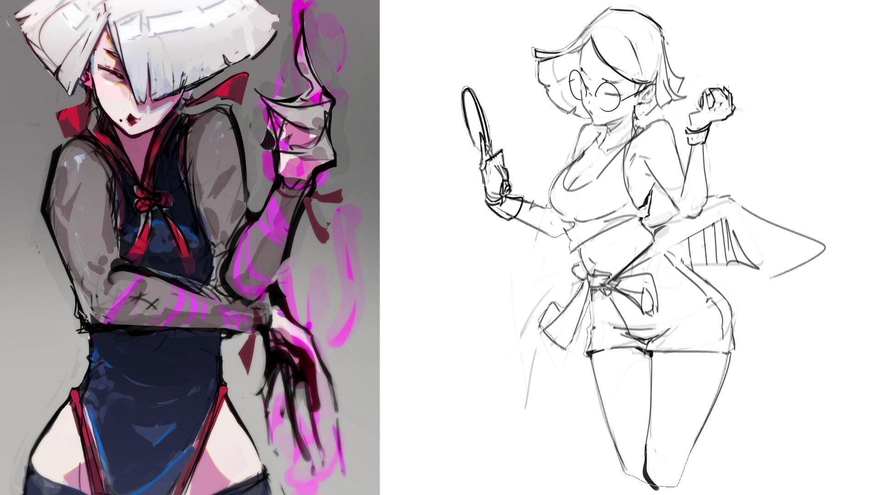
Step: Close the cape's bottom edge and darken the shoulder, bracelet, hair outline and raised-arm cuff
mouse_move(693, 266)
left_mouse_down()
mouse_move(826, 249)
mouse_move(731, 197)
mouse_move(706, 194)
left_mouse_up()
left_click_drag(705, 149, 704, 175)
left_click_drag(709, 128, 711, 138)
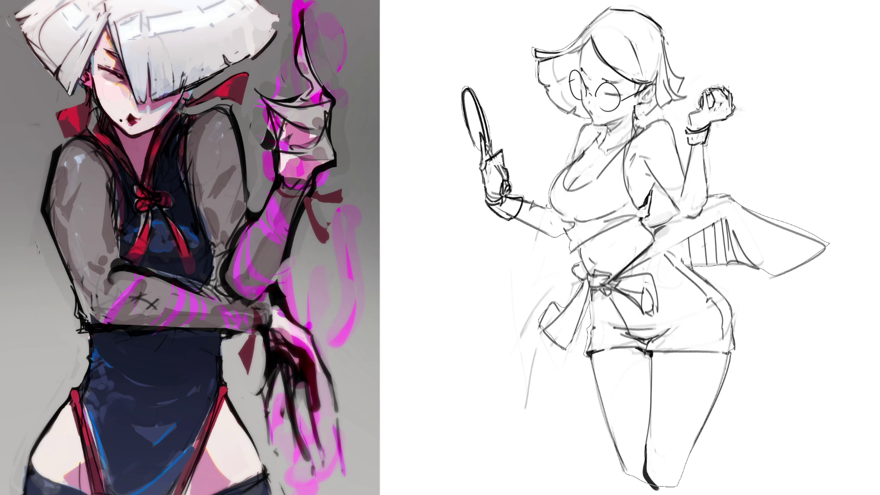
mouse_move(688, 133)
left_mouse_down()
mouse_move(691, 167)
mouse_move(655, 122)
mouse_move(687, 101)
left_mouse_up()
left_click_drag(670, 67, 663, 29)
left_click_drag(688, 144, 686, 172)
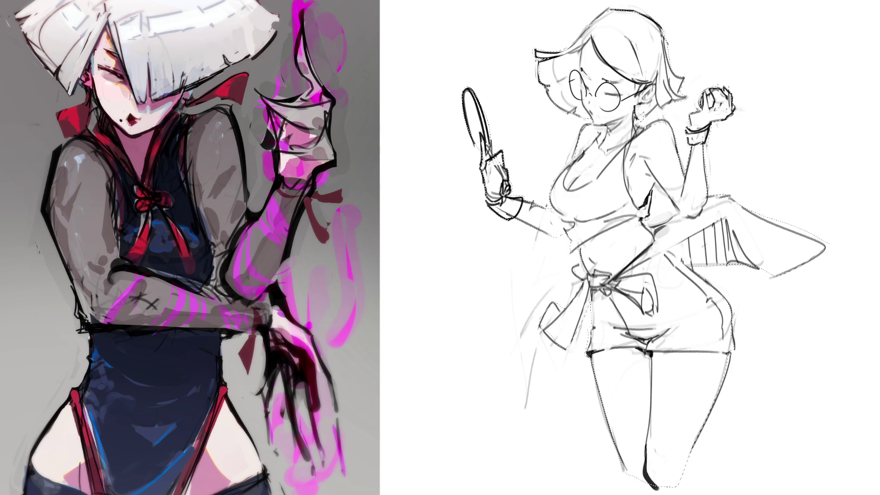
Step: Touch up the torso, face and mirror-hand lines, then fill the whole silhouette with flat grey
mouse_move(651, 191)
left_mouse_down()
mouse_move(651, 205)
mouse_move(678, 210)
mouse_move(649, 217)
left_mouse_up()
left_click_drag(568, 107, 576, 113)
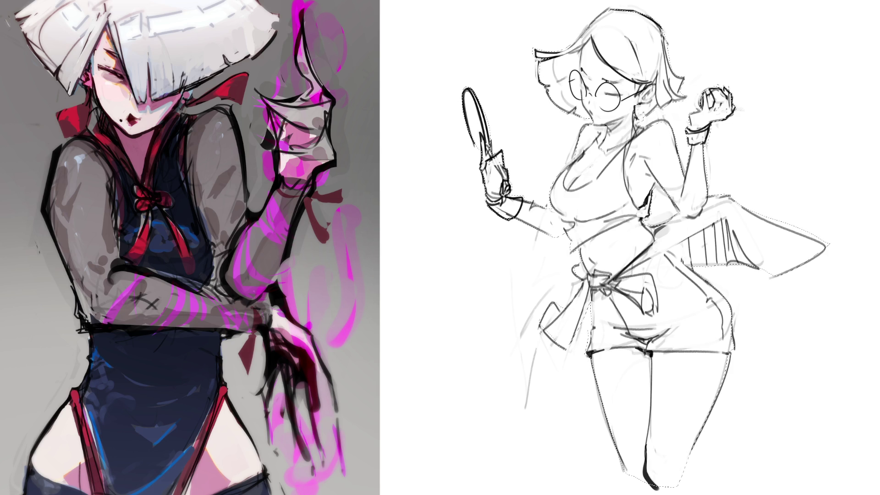
left_click_drag(481, 168, 485, 189)
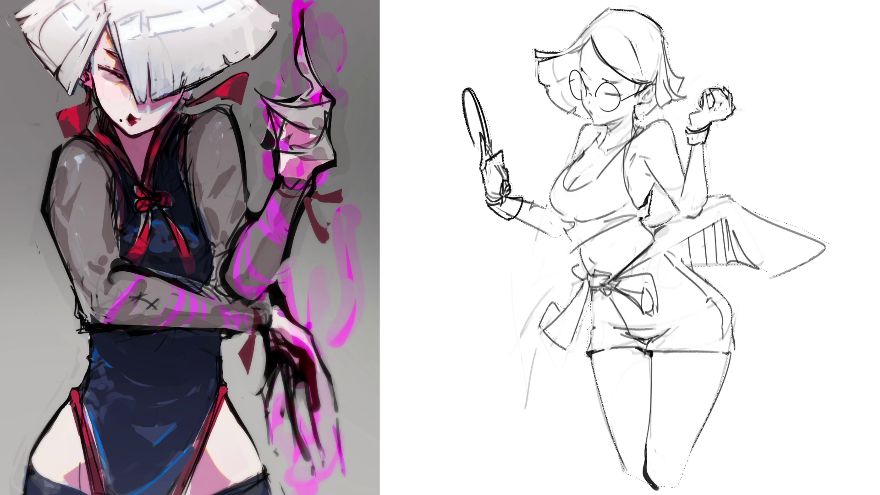
mouse_move(571, 69)
left_mouse_down()
mouse_move(422, 118)
mouse_move(472, 413)
mouse_move(482, 9)
left_mouse_up()
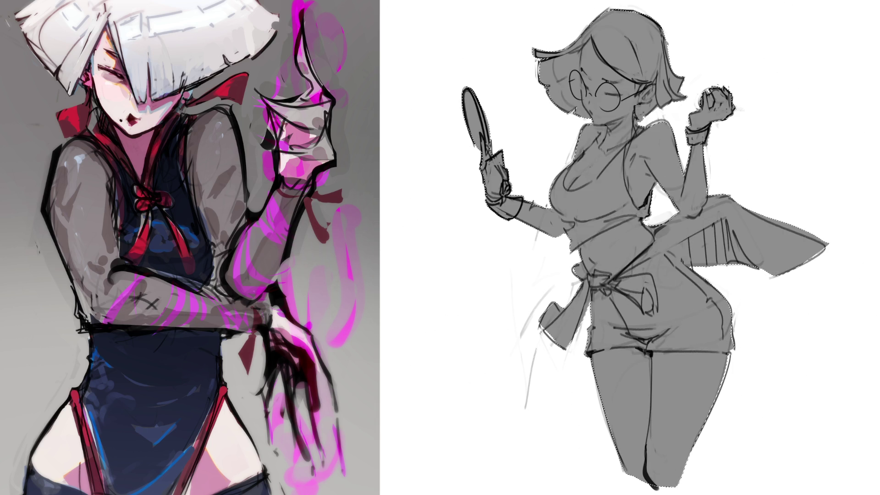
Step: Delete the stray lines outside the figure, try a hair clip and undo it, then paint dark hair shading
key("Delete")
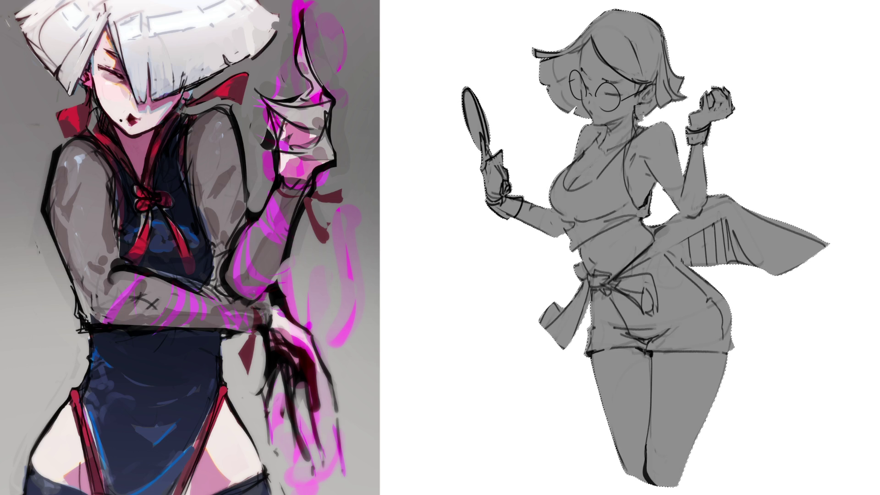
left_click_drag(657, 70, 654, 85)
key("ctrl+z")
key("ctrl+z")
key("ctrl+z")
mouse_move(577, 51)
left_mouse_down()
mouse_move(581, 109)
mouse_move(562, 110)
left_mouse_up()
left_click_drag(558, 63, 551, 108)
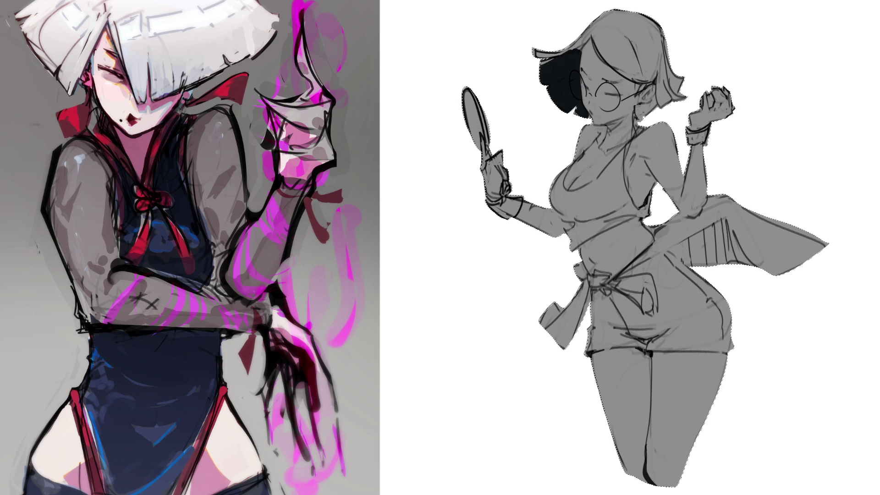
Step: Paint the dark hair shading back to grey and darken the ear outline
mouse_move(580, 53)
left_mouse_down()
mouse_move(574, 114)
mouse_move(560, 110)
left_mouse_up()
left_click_drag(554, 55, 541, 89)
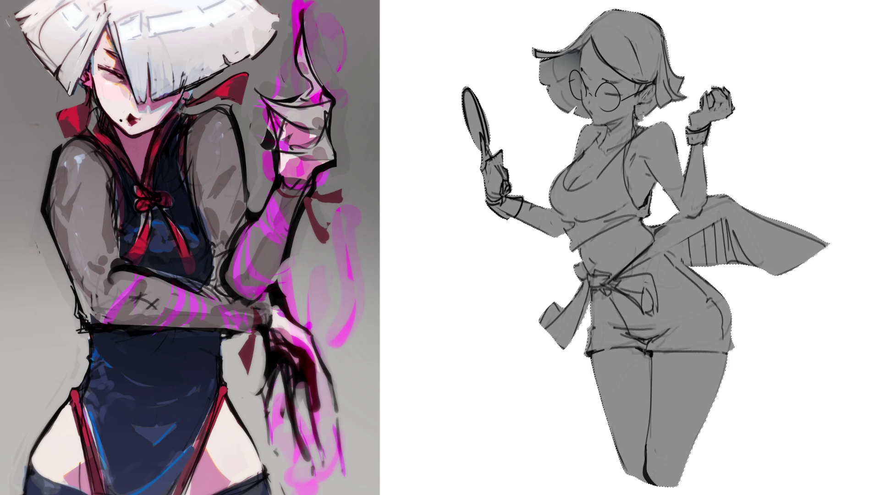
left_click_drag(647, 91, 644, 101)
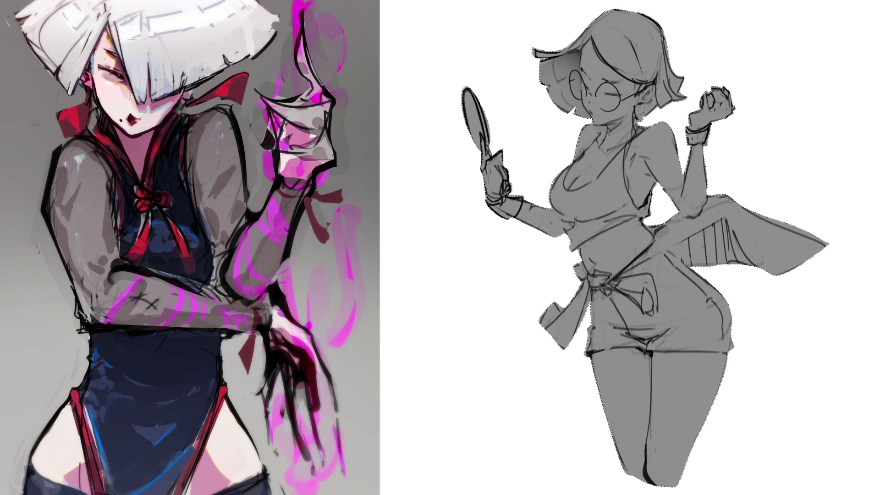
left_click_drag(646, 92, 643, 99)
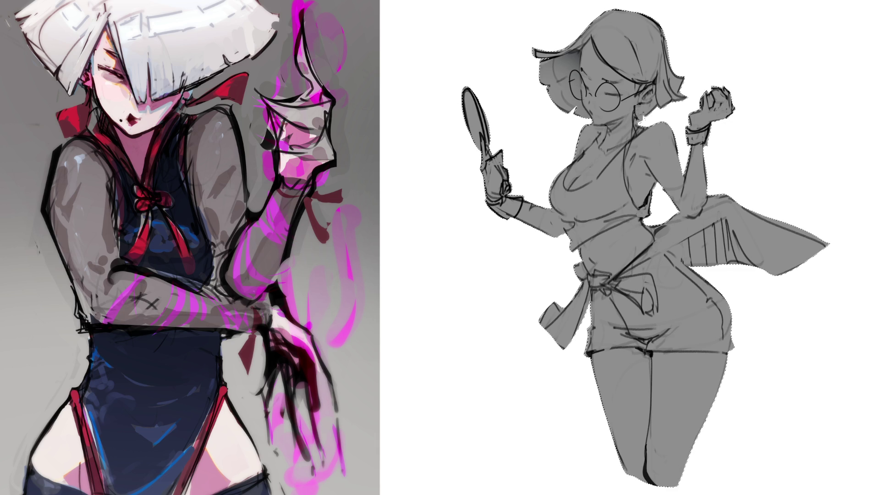
Step: Paint and refine a shadow on the neck under the chin, darkening the face outline beside the glasses
mouse_move(655, 98)
left_mouse_down()
mouse_move(636, 117)
mouse_move(657, 100)
left_mouse_up()
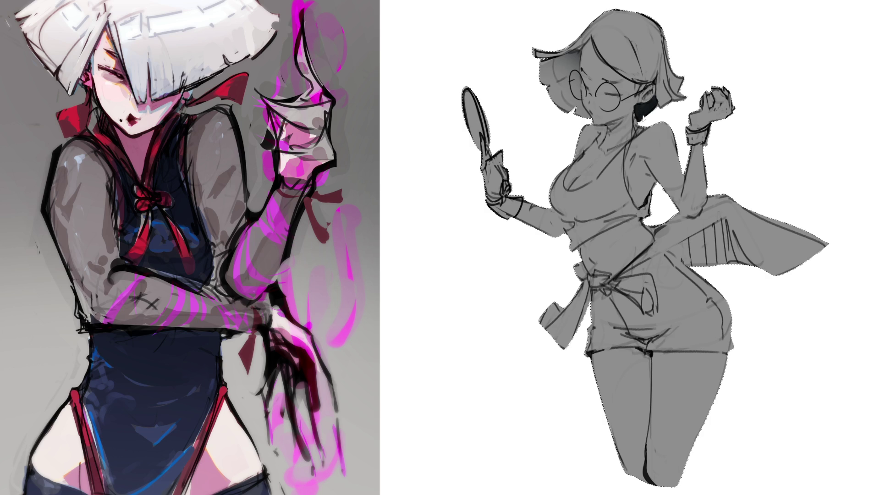
mouse_move(637, 121)
left_mouse_down()
mouse_move(638, 104)
mouse_move(657, 99)
left_mouse_up()
mouse_move(605, 125)
left_mouse_down()
mouse_move(599, 153)
mouse_move(612, 140)
left_mouse_up()
left_click_drag(624, 118, 621, 128)
left_click_drag(569, 108, 576, 113)
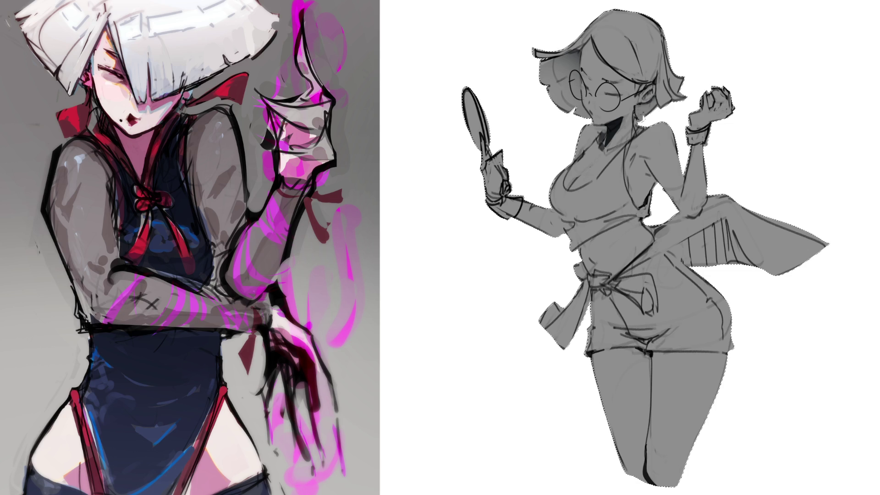
mouse_move(631, 108)
left_mouse_down()
mouse_move(636, 134)
mouse_move(628, 130)
left_mouse_up()
mouse_move(600, 129)
left_mouse_down()
mouse_move(601, 153)
mouse_move(622, 119)
left_mouse_up()
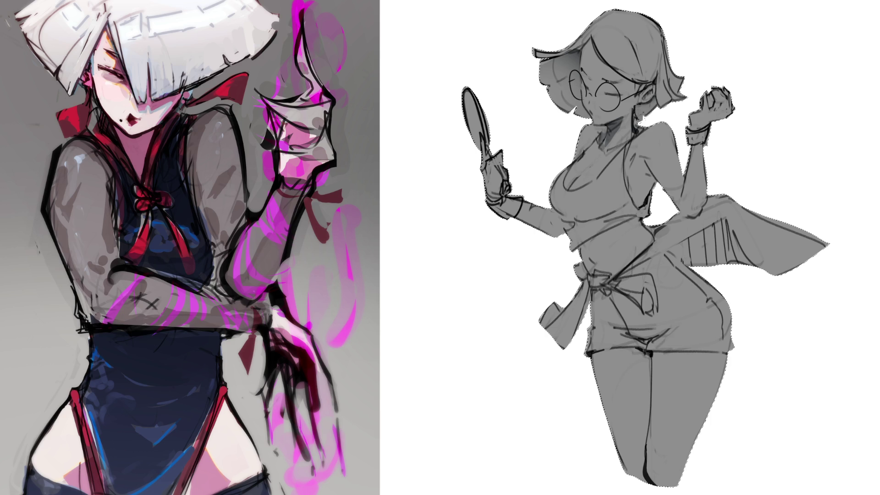
left_click_drag(604, 149, 622, 119)
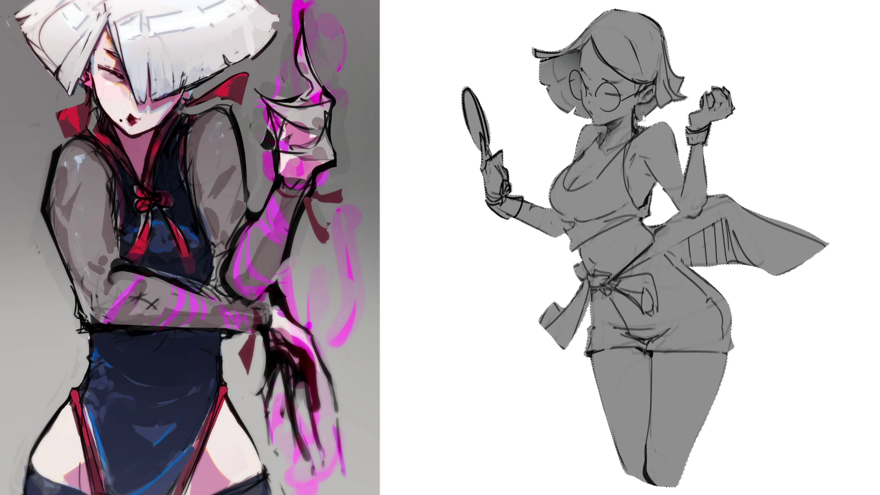
Step: Shade the cleavage, darken under the bust and shade across the cape
left_click_drag(585, 166, 575, 187)
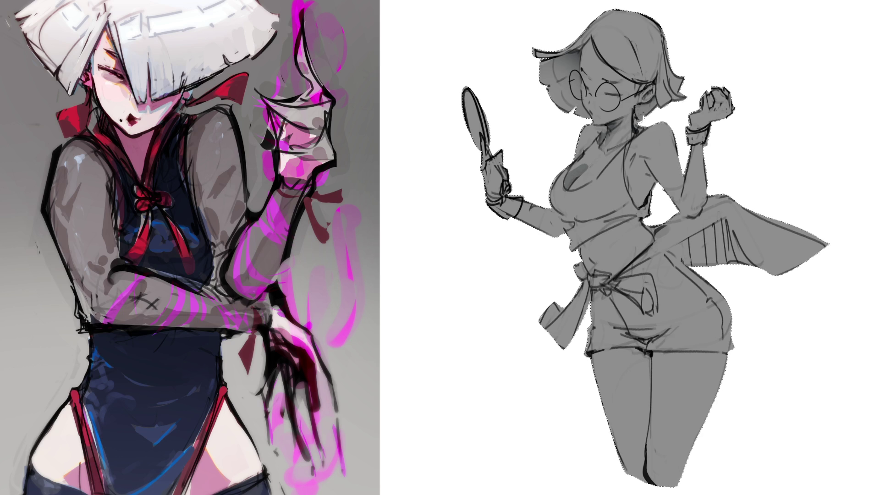
left_click_drag(564, 185, 618, 234)
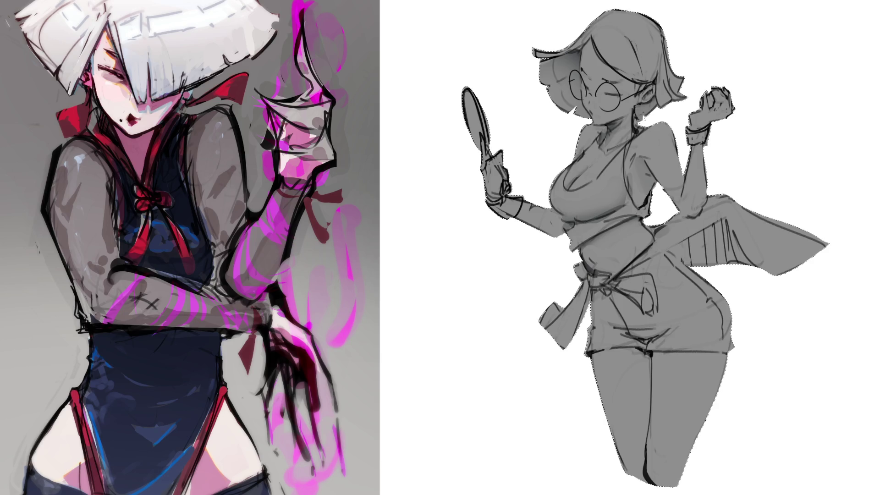
mouse_move(727, 224)
left_mouse_down()
mouse_move(676, 255)
mouse_move(722, 237)
mouse_move(753, 261)
mouse_move(712, 261)
mouse_move(754, 262)
left_mouse_up()
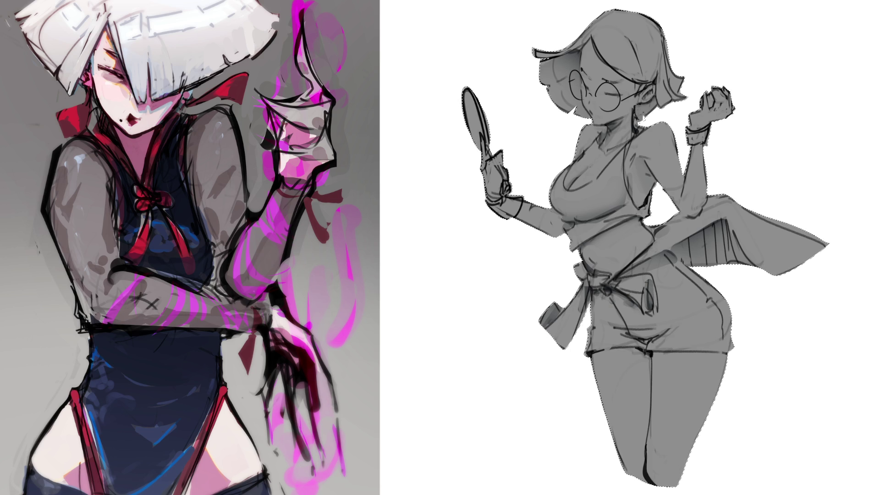
Step: Paint and blend dark shading across the shorts, beneath the crotch and along the right hip
mouse_move(597, 313)
left_mouse_down()
mouse_move(646, 339)
mouse_move(697, 303)
left_mouse_up()
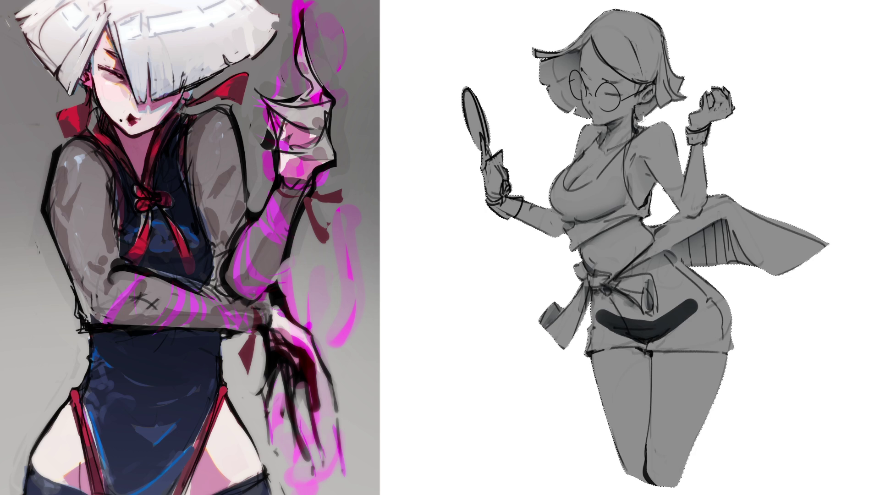
mouse_move(597, 313)
left_mouse_down()
mouse_move(653, 334)
mouse_move(696, 303)
mouse_move(645, 341)
mouse_move(611, 322)
mouse_move(684, 323)
mouse_move(697, 310)
left_mouse_up()
mouse_move(657, 333)
left_mouse_down()
mouse_move(699, 300)
mouse_move(670, 331)
mouse_move(686, 315)
mouse_move(630, 334)
left_mouse_up()
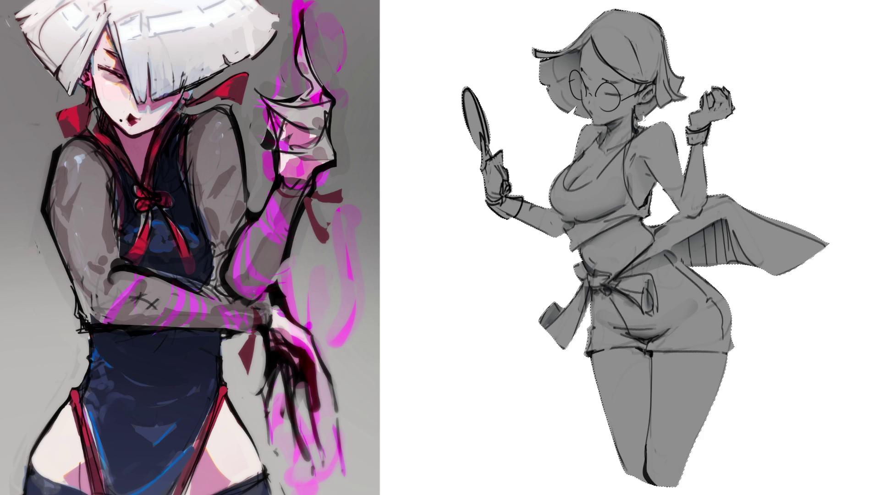
mouse_move(628, 343)
left_mouse_down()
mouse_move(678, 339)
mouse_move(634, 350)
left_mouse_up()
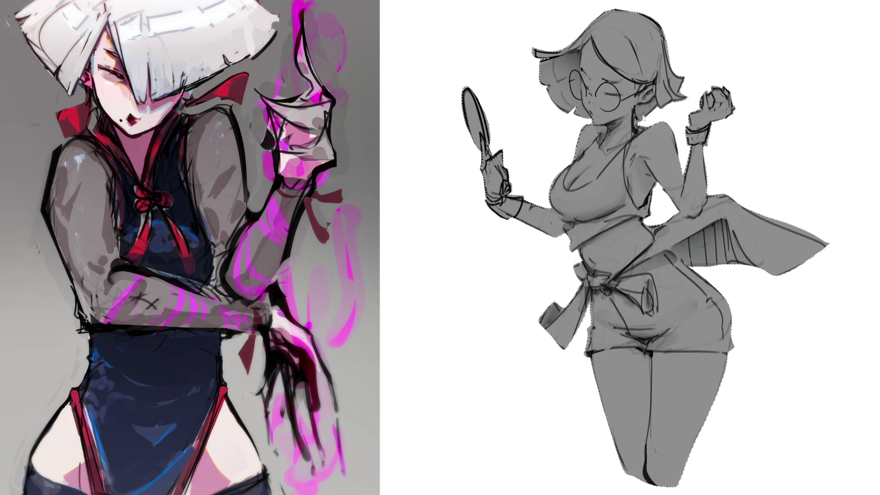
left_click_drag(719, 307, 721, 352)
left_click_drag(721, 304, 722, 348)
Step: Shade the forearm edge and left hip, then paint a dark band across the upper thigh below the shorts
left_click_drag(715, 177, 718, 195)
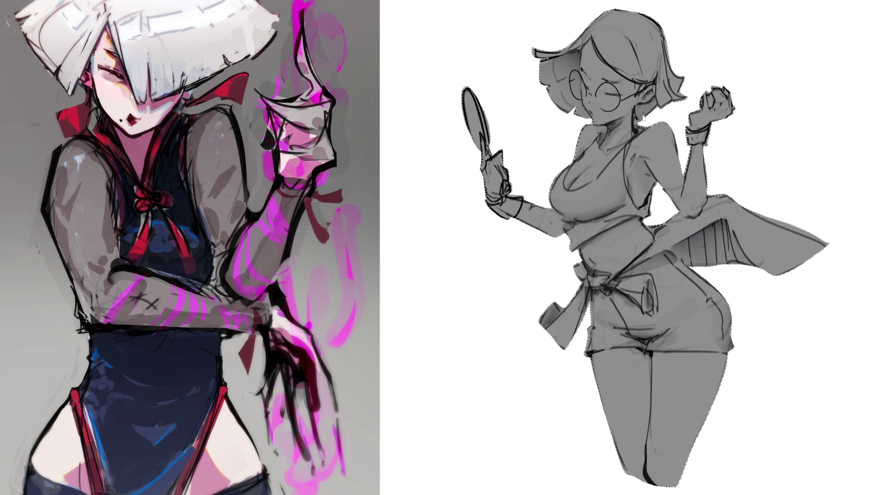
mouse_move(596, 327)
left_mouse_down()
mouse_move(598, 347)
mouse_move(605, 343)
mouse_move(597, 348)
mouse_move(605, 342)
mouse_move(612, 361)
mouse_move(651, 358)
left_mouse_up()
mouse_move(595, 364)
left_mouse_down()
mouse_move(626, 364)
mouse_move(645, 348)
mouse_move(654, 361)
mouse_move(726, 355)
left_mouse_up()
key("ctrl+z")
key("ctrl+z")
key("ctrl+z")
left_click_drag(594, 357, 726, 359)
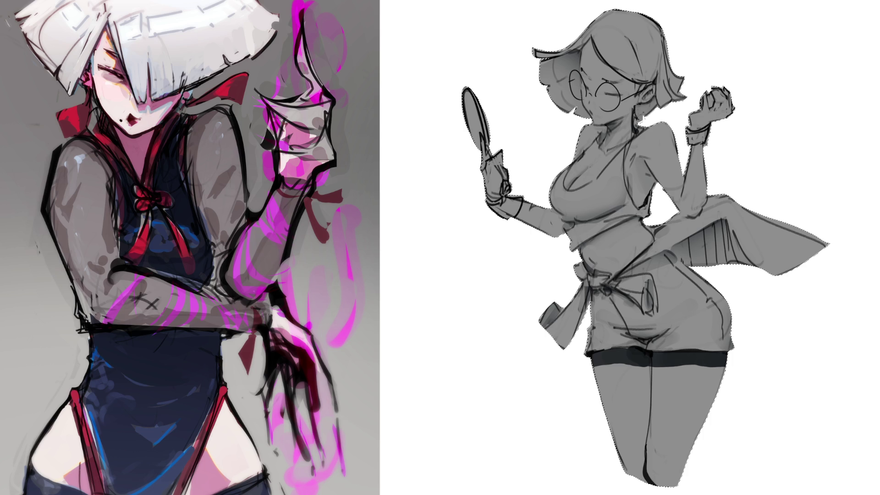
Step: Repaint the band under the shorts in a lighter grey
left_click_drag(595, 358, 726, 360)
left_click_drag(664, 364, 674, 364)
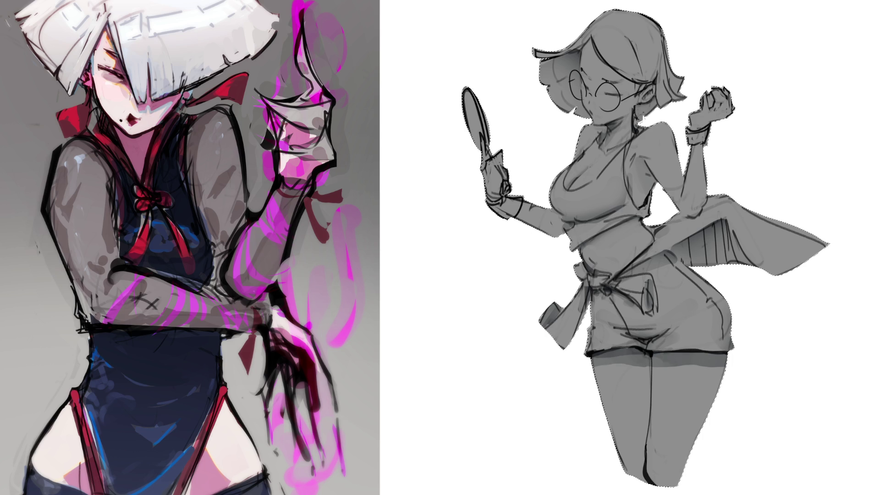
left_click_drag(622, 352, 668, 359)
mouse_move(668, 356)
left_mouse_down()
mouse_move(727, 356)
mouse_move(690, 364)
left_mouse_up()
left_click_drag(692, 363, 641, 364)
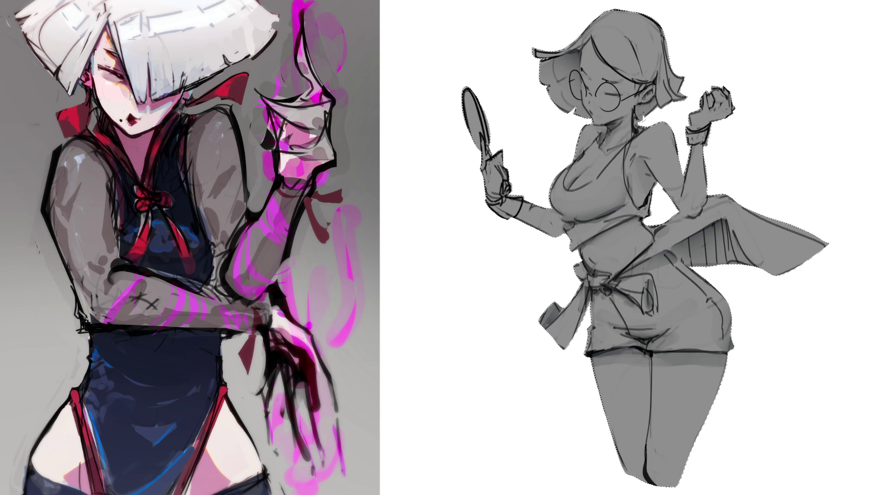
Step: Shade and soften the right thigh edge and the inner line of the left thigh
left_click_drag(675, 482, 722, 358)
left_click_drag(657, 483, 721, 359)
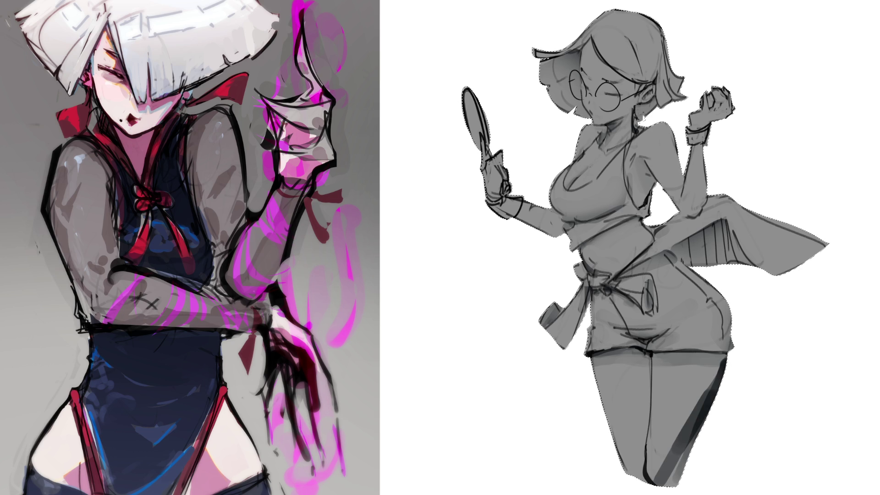
key("ctrl+z")
left_click_drag(668, 481, 702, 398)
left_click_drag(676, 479, 721, 358)
mouse_move(647, 461)
left_mouse_down()
mouse_move(655, 375)
mouse_move(645, 440)
mouse_move(653, 463)
left_mouse_up()
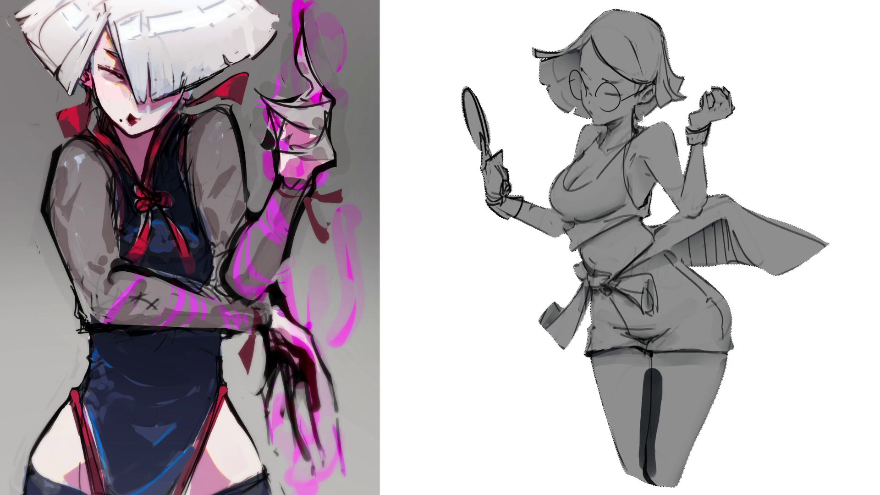
left_click_drag(652, 375, 651, 461)
mouse_move(656, 372)
left_mouse_down()
mouse_move(644, 461)
mouse_move(647, 375)
mouse_move(645, 461)
mouse_move(648, 375)
mouse_move(659, 370)
left_mouse_up()
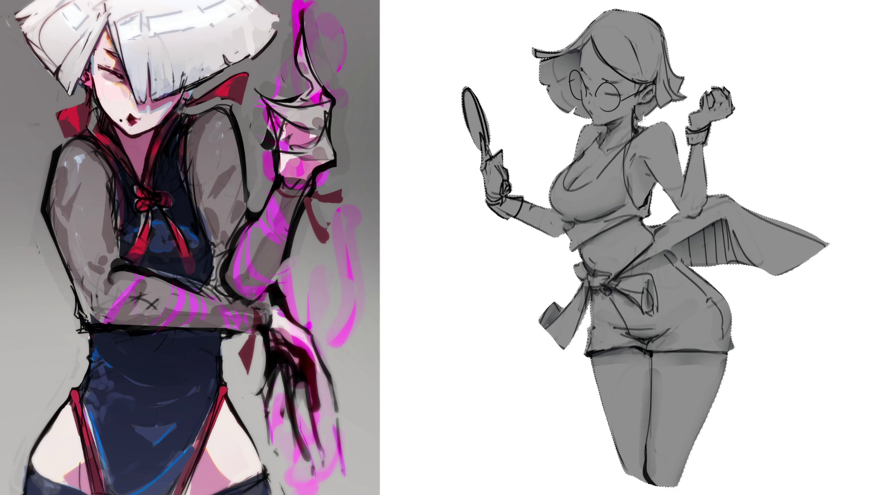
Step: Darken the lower rim of the glasses, shade the outer left thigh, and try a dark shape on the upper arm before undoing it
left_click_drag(567, 107, 576, 113)
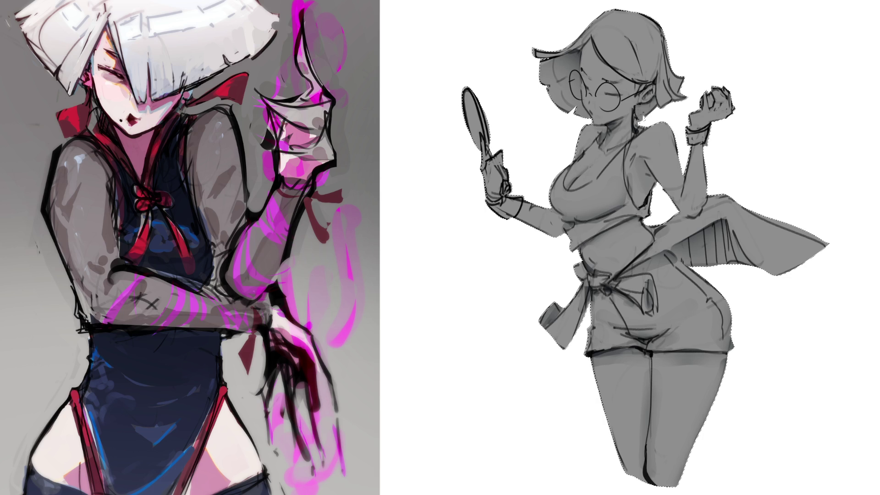
left_click_drag(596, 372, 620, 447)
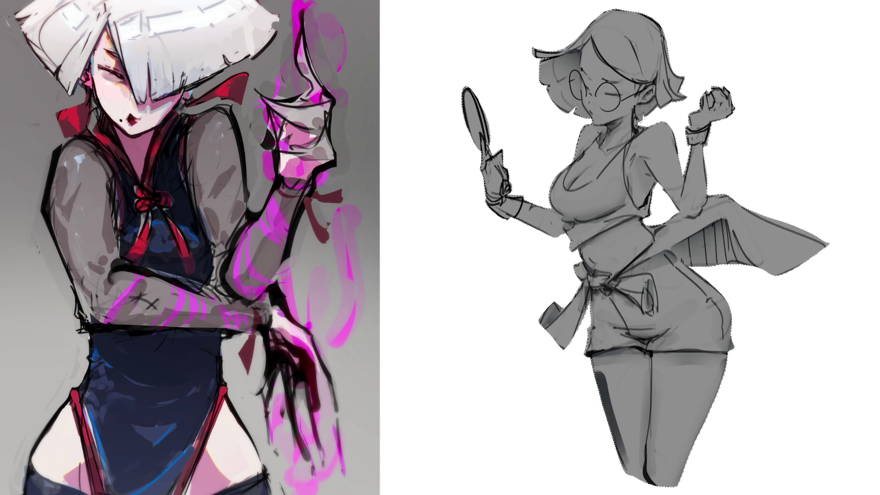
left_click_drag(600, 377, 620, 440)
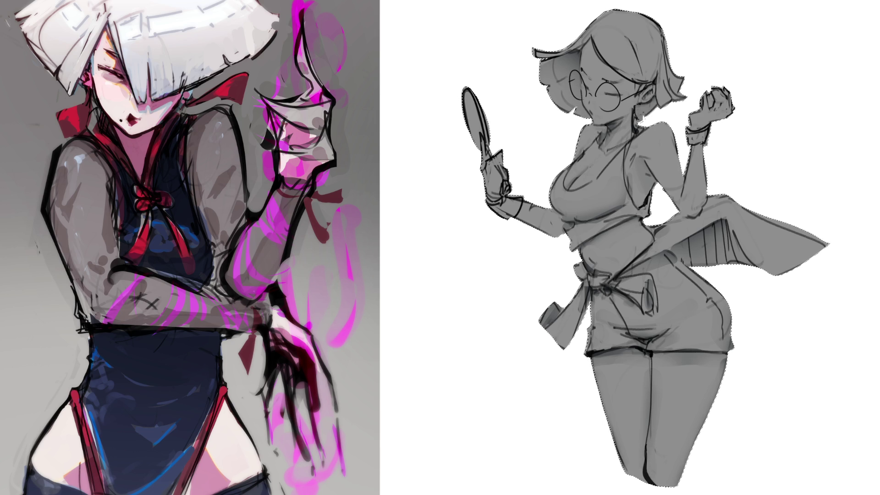
mouse_move(549, 210)
left_mouse_down()
mouse_move(555, 232)
mouse_move(554, 221)
left_mouse_up()
key("ctrl+z")
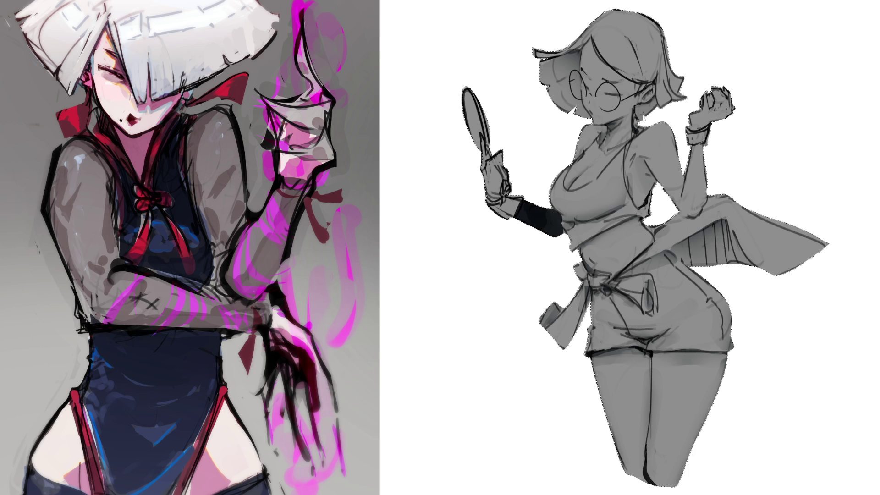
Step: Undo the dark shading strokes on the forearm and the mirror hand
key("ctrl+z")
key("ctrl+z")
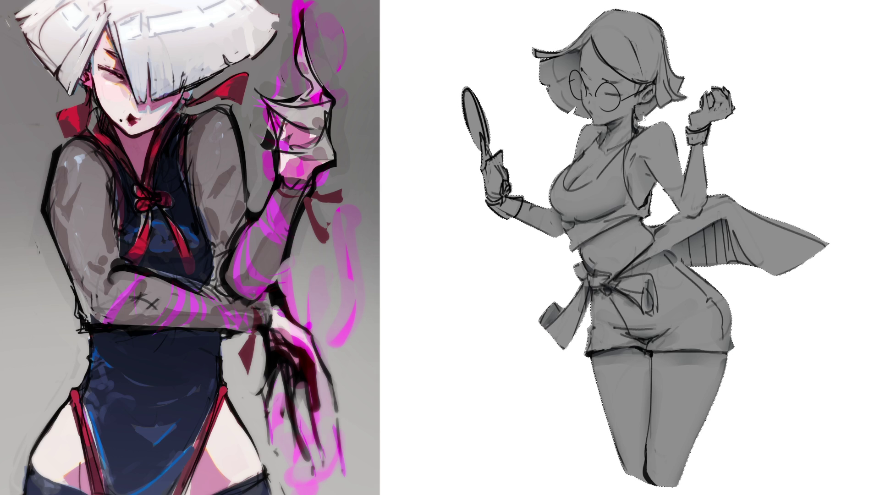
key("ctrl+z")
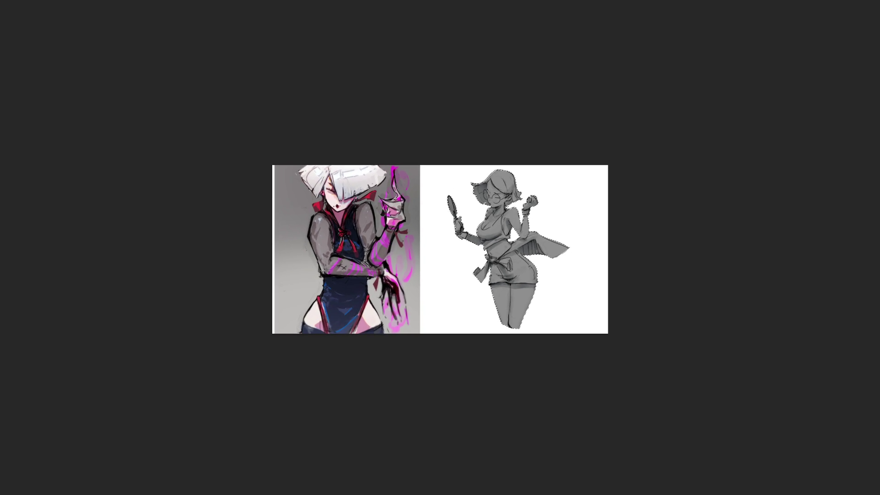
Step: Clear the selection and lighten the whole figure with pale skin tones
key("ctrl+d")
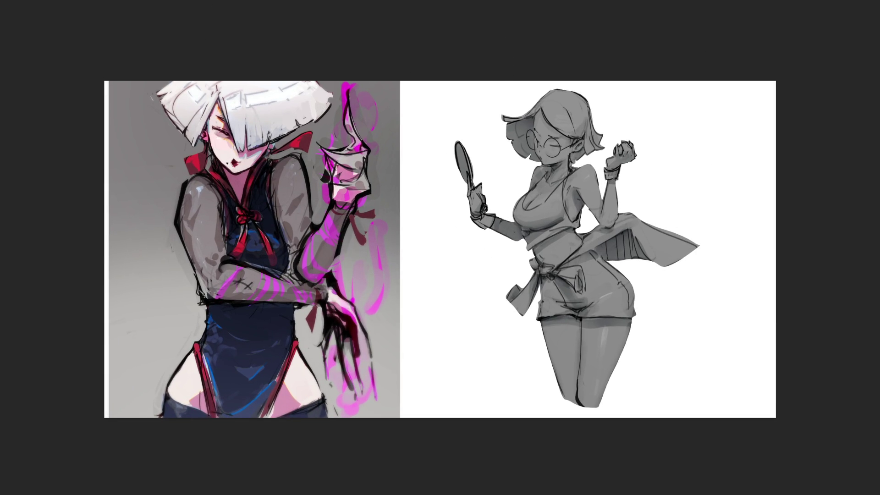
left_click_drag(561, 108, 698, 344)
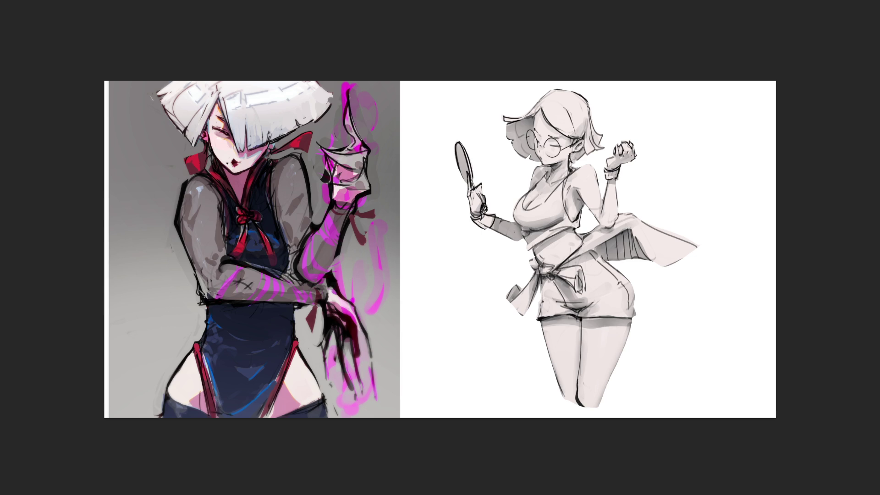
Step: Deepen the hair shading, define the neck strap with a dark line, and paint the tank top navy blue
left_click_drag(524, 112, 510, 155)
left_click_drag(536, 91, 583, 131)
mouse_move(567, 93)
left_mouse_down()
mouse_move(600, 150)
mouse_move(579, 159)
left_mouse_up()
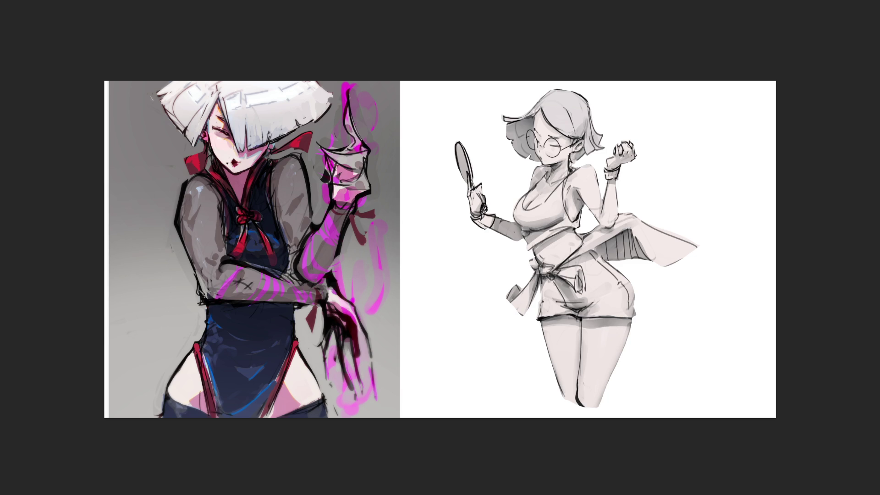
mouse_move(549, 170)
left_mouse_down()
mouse_move(522, 207)
mouse_move(528, 213)
mouse_move(545, 204)
mouse_move(562, 182)
mouse_move(569, 224)
left_mouse_up()
mouse_move(563, 194)
left_mouse_down()
mouse_move(578, 225)
mouse_move(526, 247)
mouse_move(515, 200)
mouse_move(524, 220)
mouse_move(557, 192)
mouse_move(539, 206)
mouse_move(550, 220)
mouse_move(526, 219)
mouse_move(529, 242)
mouse_move(564, 230)
left_mouse_up()
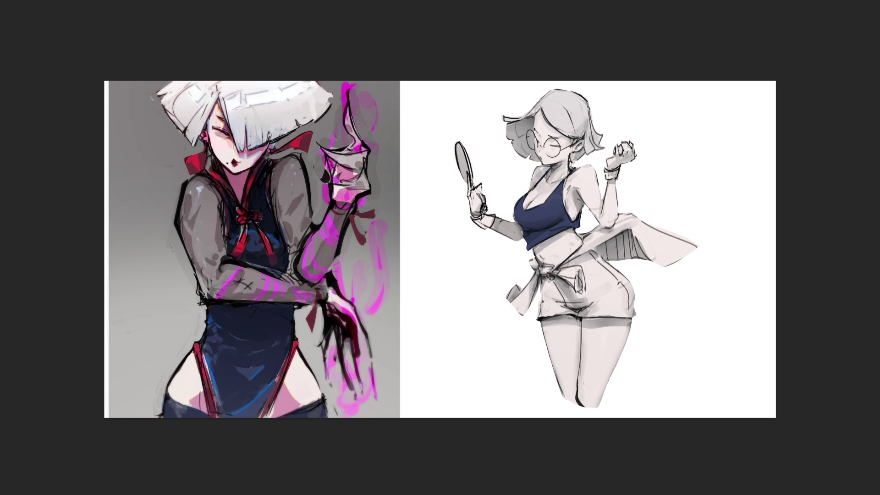
Step: Fill the shorts navy across the left side, right hip and right waist
mouse_move(543, 277)
left_mouse_down()
mouse_move(544, 313)
mouse_move(558, 317)
mouse_move(585, 306)
mouse_move(552, 307)
mouse_move(581, 302)
mouse_move(566, 297)
mouse_move(547, 308)
mouse_move(586, 294)
mouse_move(584, 260)
mouse_move(597, 256)
mouse_move(567, 265)
mouse_move(626, 284)
left_mouse_up()
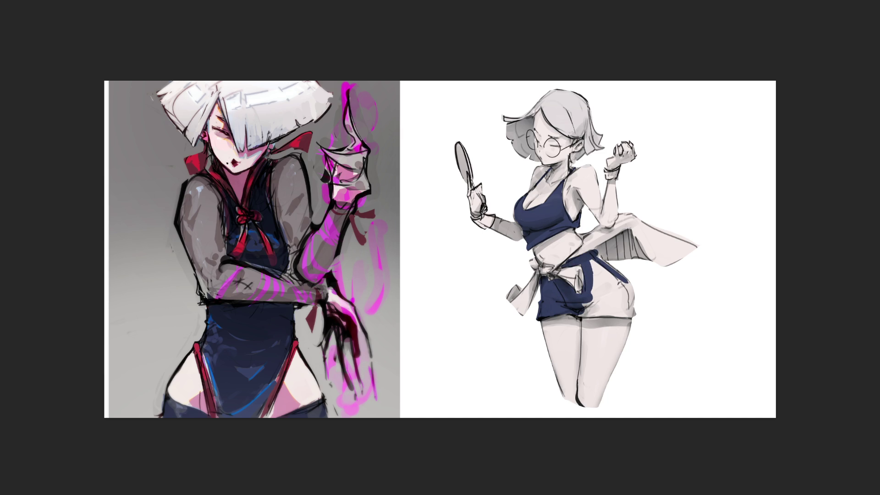
mouse_move(596, 258)
left_mouse_down()
mouse_move(632, 297)
mouse_move(625, 278)
mouse_move(580, 315)
mouse_move(636, 307)
mouse_move(612, 286)
mouse_move(623, 293)
left_mouse_up()
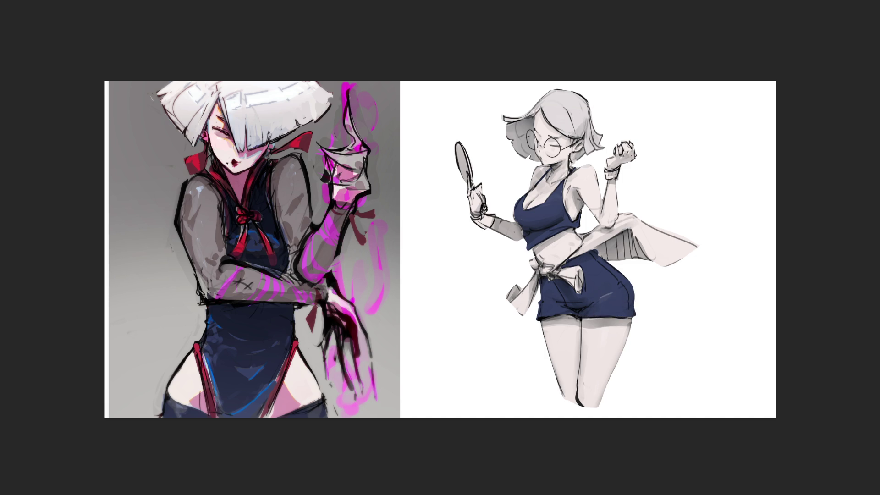
left_click_drag(594, 260, 607, 250)
Step: Paint the hanging sash, waist bow knot and flowing belt behind her bright red
mouse_move(529, 258)
left_mouse_down()
mouse_move(521, 313)
mouse_move(508, 313)
left_mouse_up()
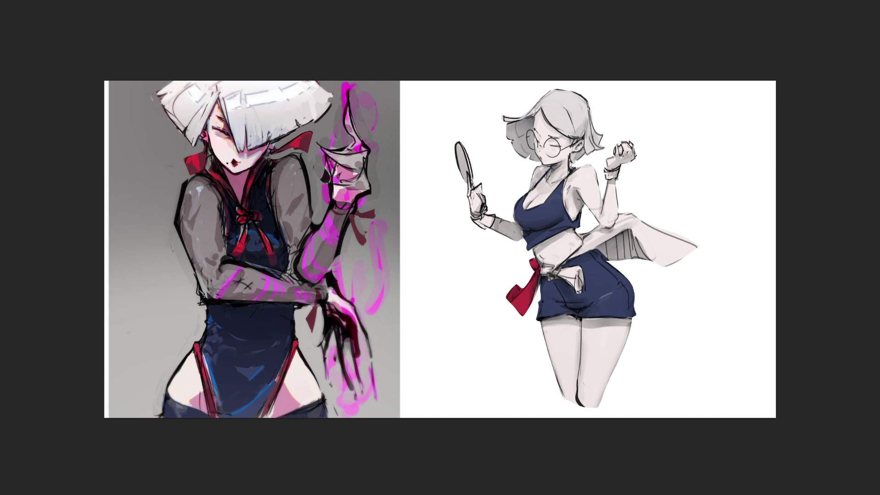
mouse_move(540, 270)
left_mouse_down()
mouse_move(582, 270)
mouse_move(562, 290)
mouse_move(582, 250)
mouse_move(606, 240)
mouse_move(582, 249)
mouse_move(595, 242)
mouse_move(616, 260)
mouse_move(608, 227)
mouse_move(633, 215)
mouse_move(624, 213)
left_mouse_up()
mouse_move(622, 259)
left_mouse_down()
mouse_move(640, 219)
mouse_move(664, 257)
mouse_move(687, 264)
mouse_move(698, 247)
left_mouse_up()
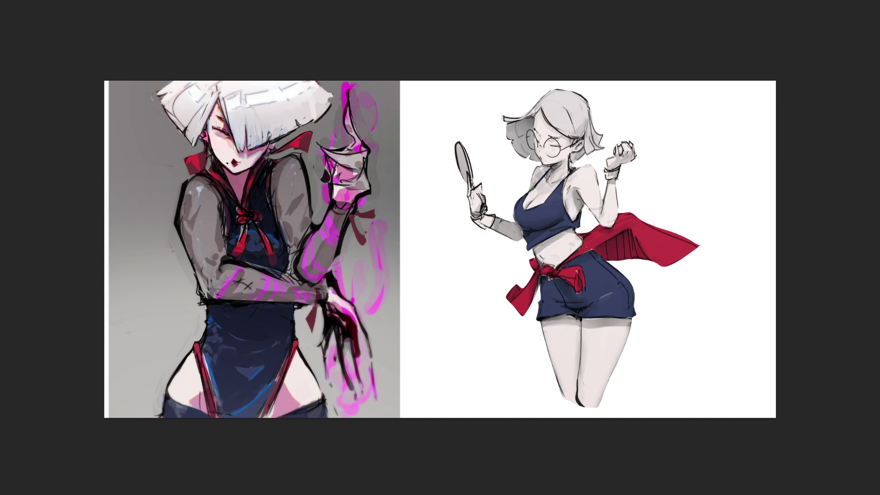
Step: Paint both wristbands and the hand mirror's head red
left_click_drag(606, 168, 619, 175)
left_click_drag(484, 214, 494, 227)
mouse_move(458, 144)
left_mouse_down()
mouse_move(460, 176)
mouse_move(468, 171)
left_mouse_up()
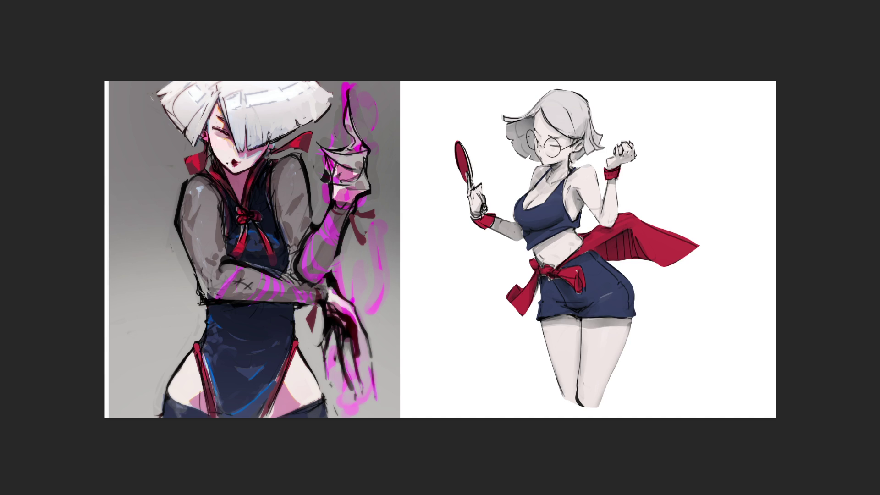
Step: Add thin red trim along the navy top's strap
left_click_drag(571, 173, 566, 184)
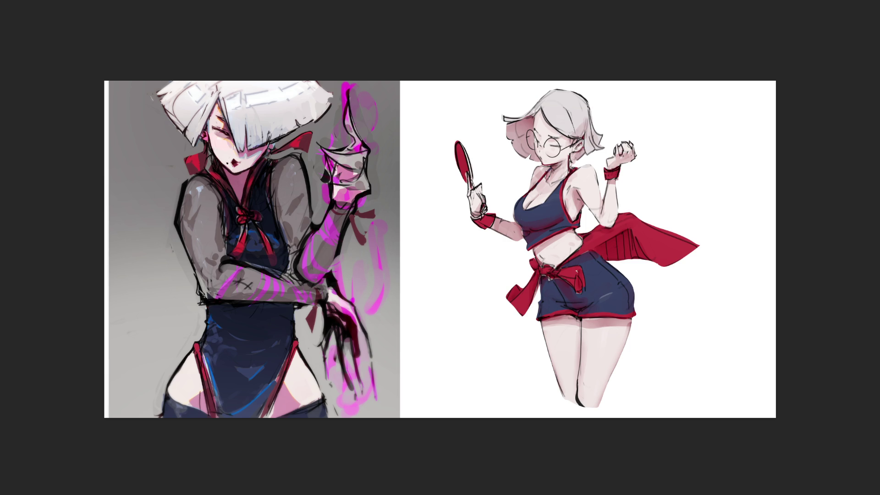
Step: Tint the figure's line art red with a large brush, then undo part of it
left_click_drag(668, 284, 743, 401)
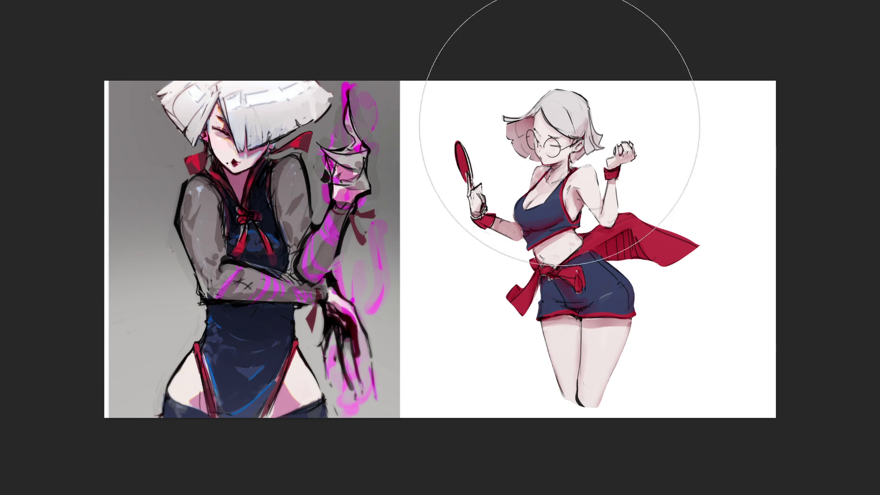
key("ctrl+z")
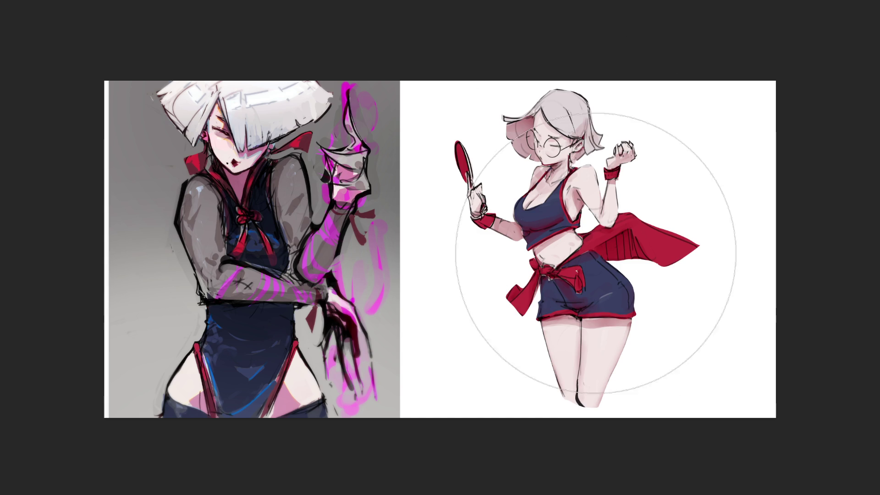